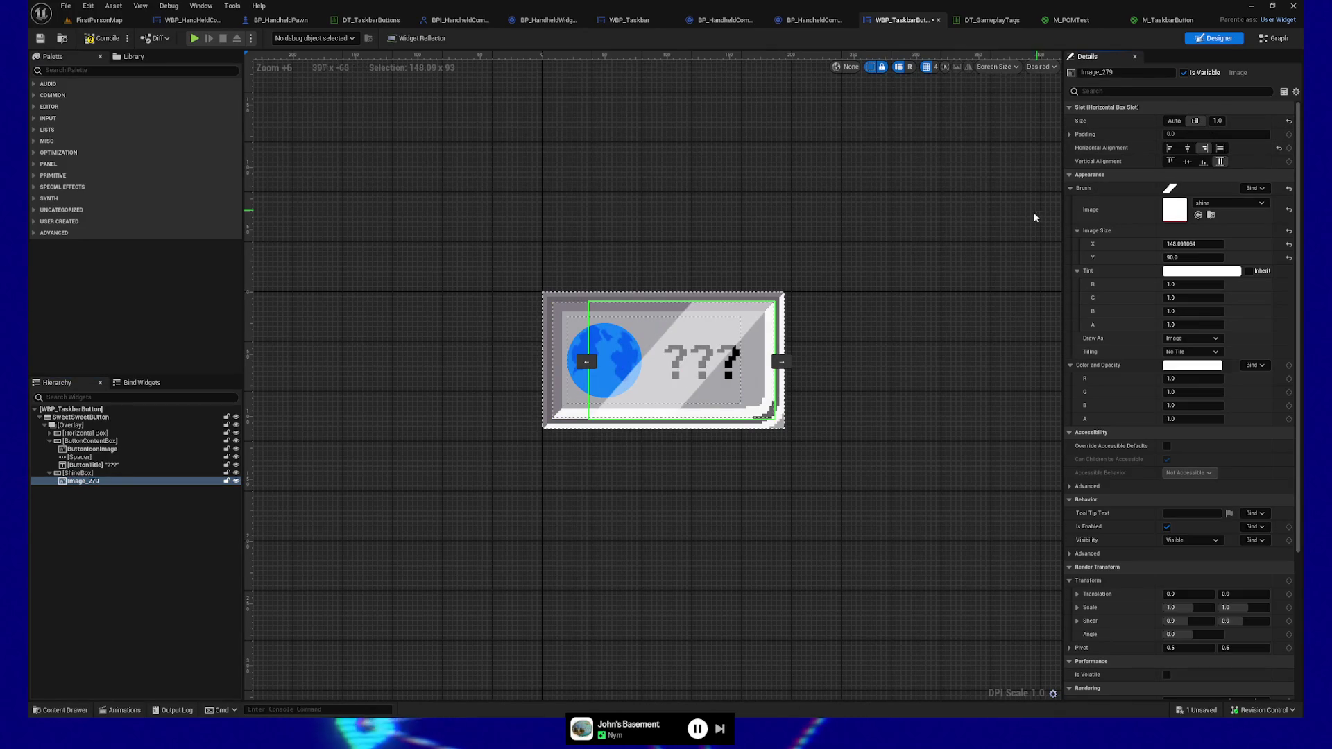
Right-align the shine image, test the taskbar in the game preview, and quit via the pause menu
{"action": "left_click", "coordinate": [1187, 148]}
{"action": "left_click", "coordinate": [1203, 150]}
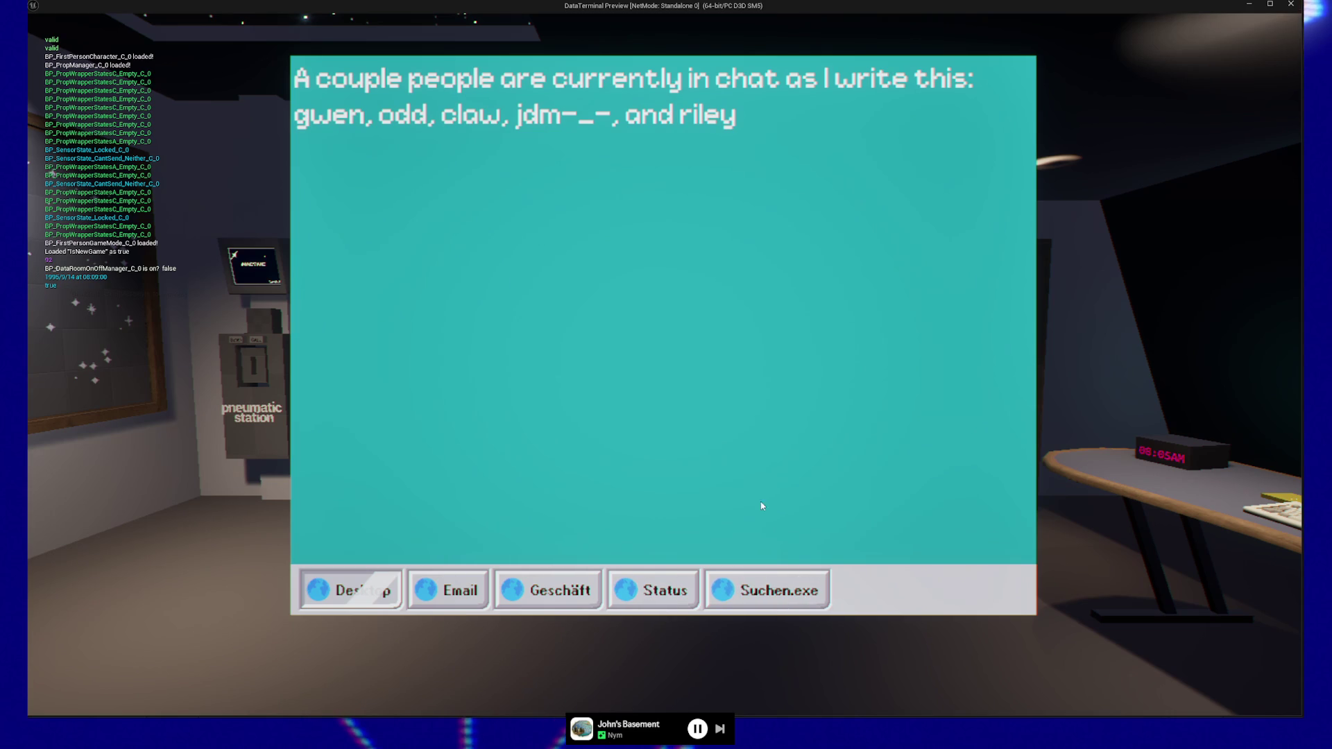
{"action": "left_click", "coordinate": [753, 579]}
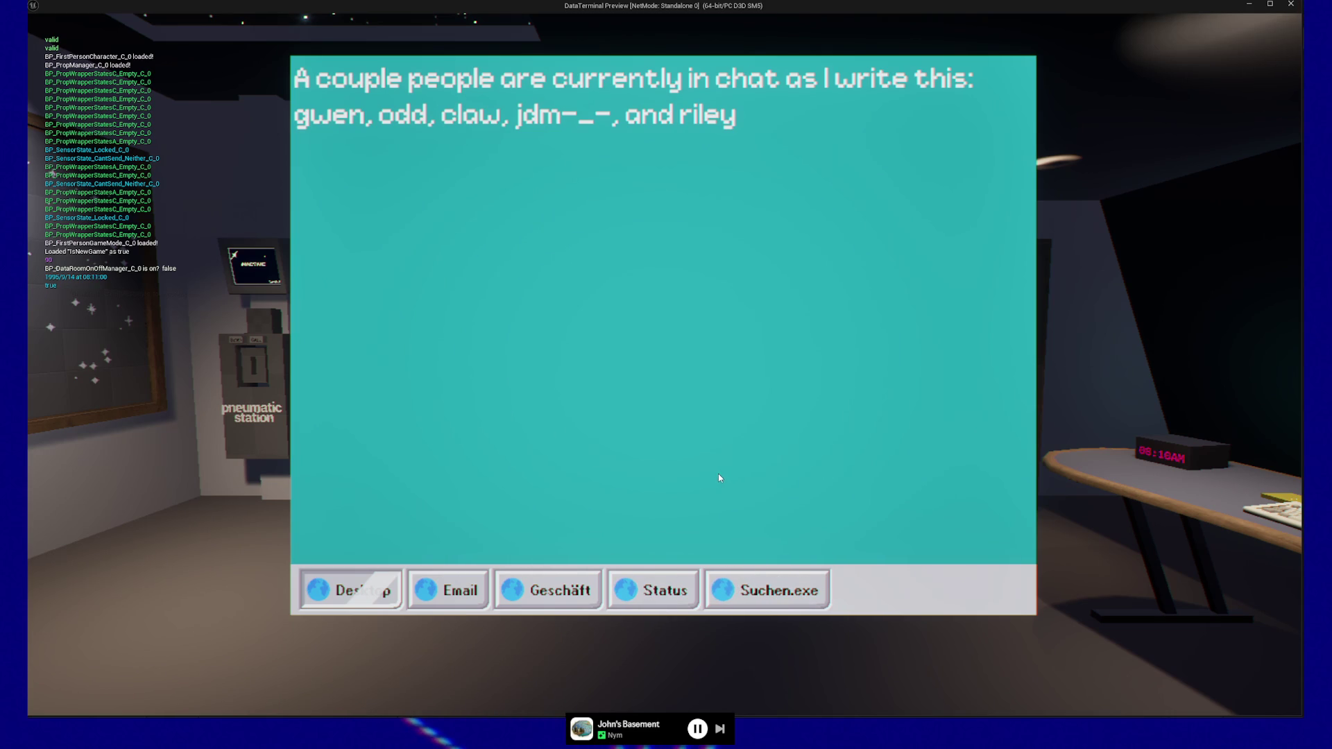
{"action": "key", "text": "Escape"}
{"action": "key", "text": "Escape"}
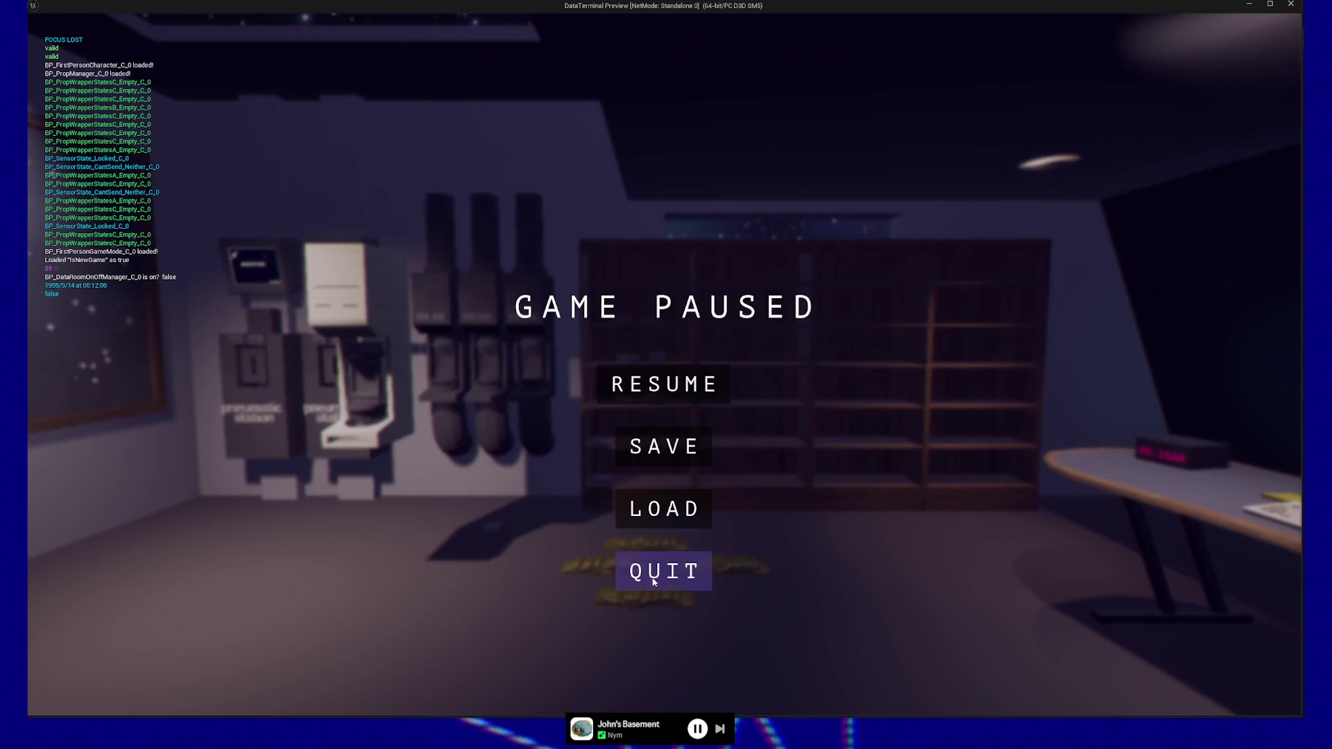
{"action": "left_click", "coordinate": [656, 580]}
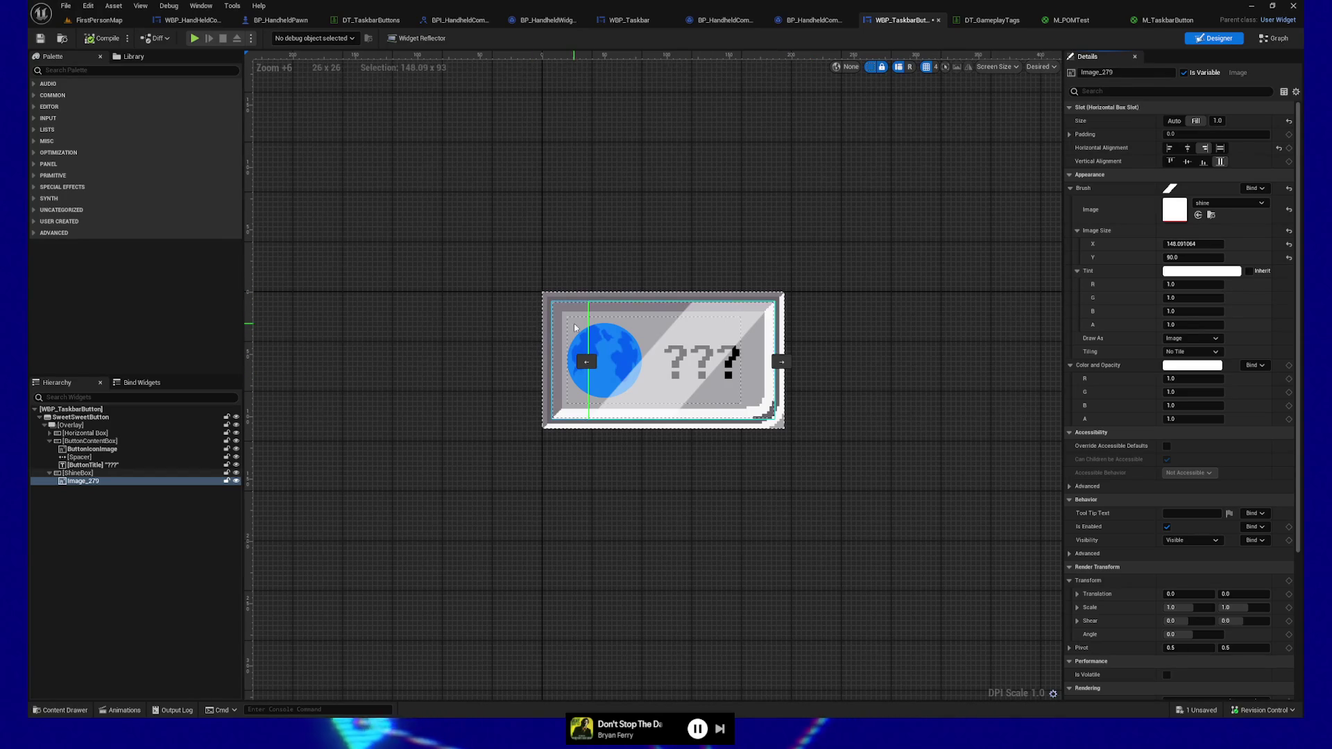
Select Image_279 and, in HoverShine, set its X translation key at 0.50 to 0
{"action": "left_click", "coordinate": [78, 473]}
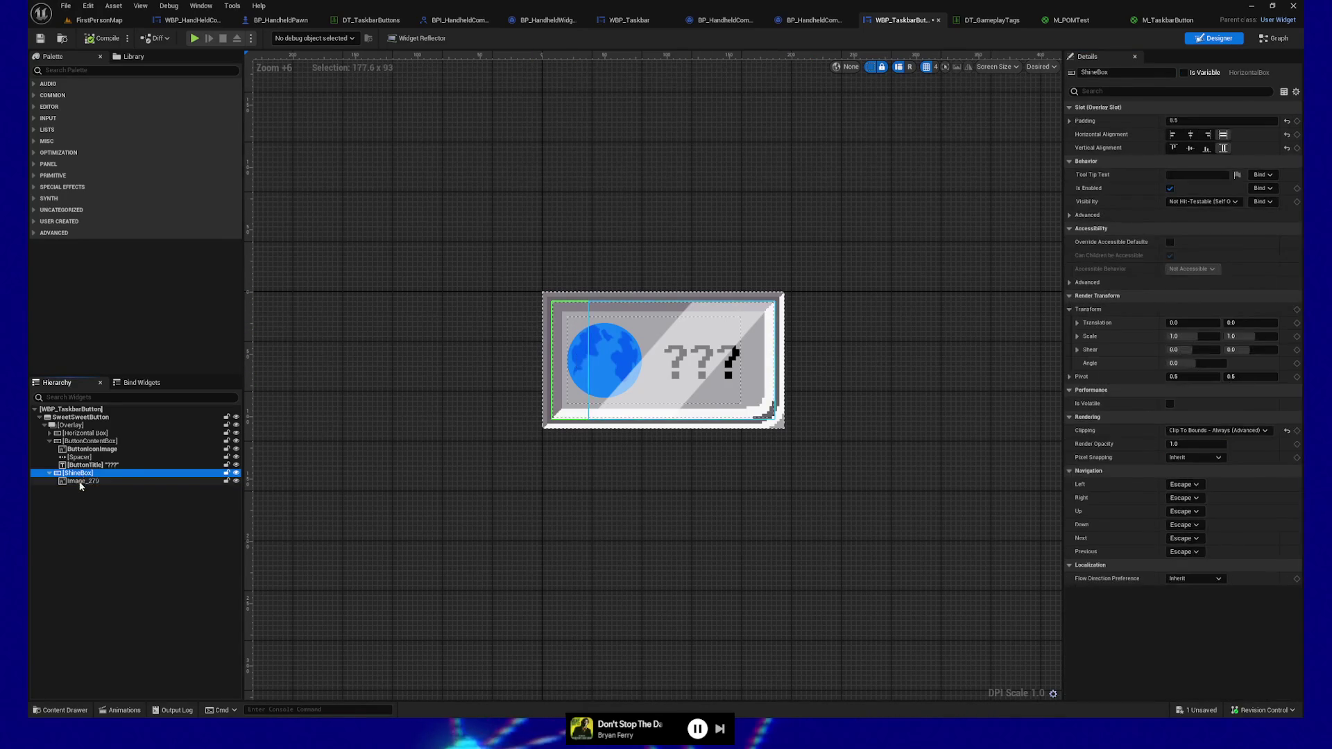
{"action": "left_click", "coordinate": [79, 482]}
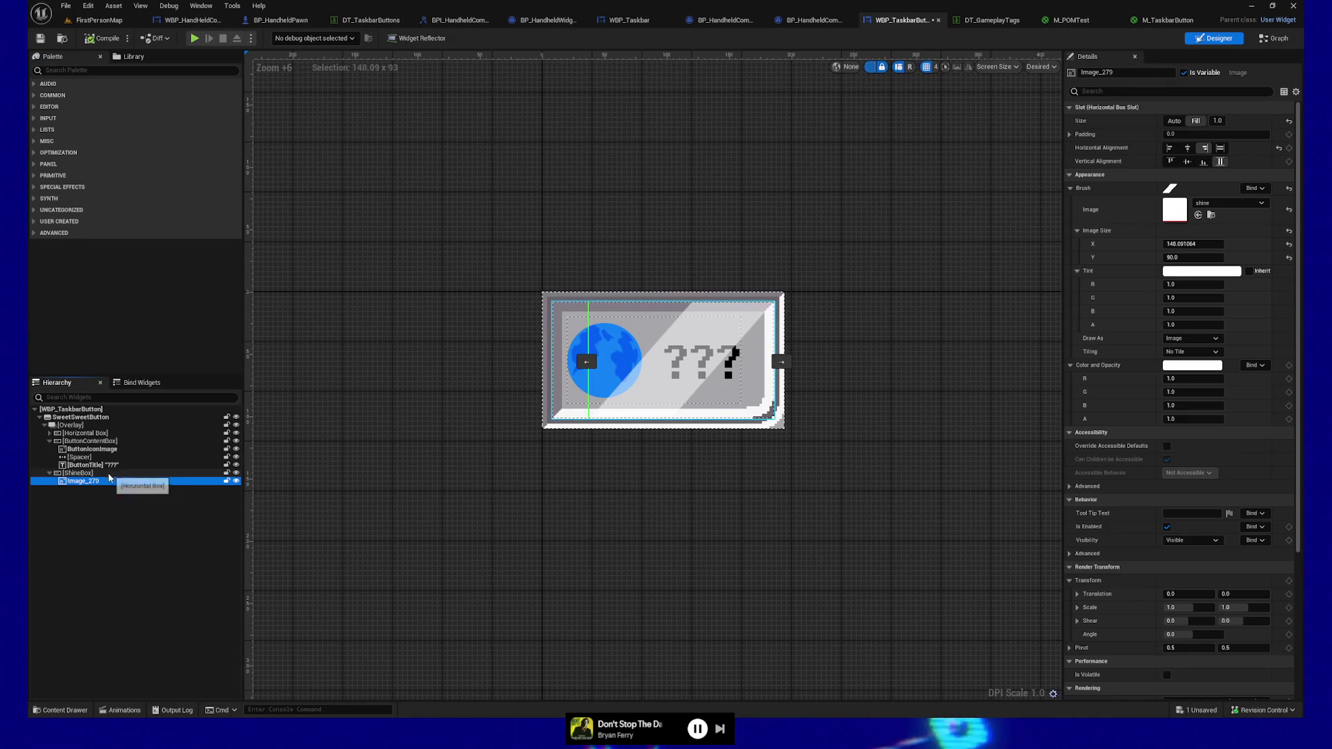
{"action": "left_click", "coordinate": [121, 709]}
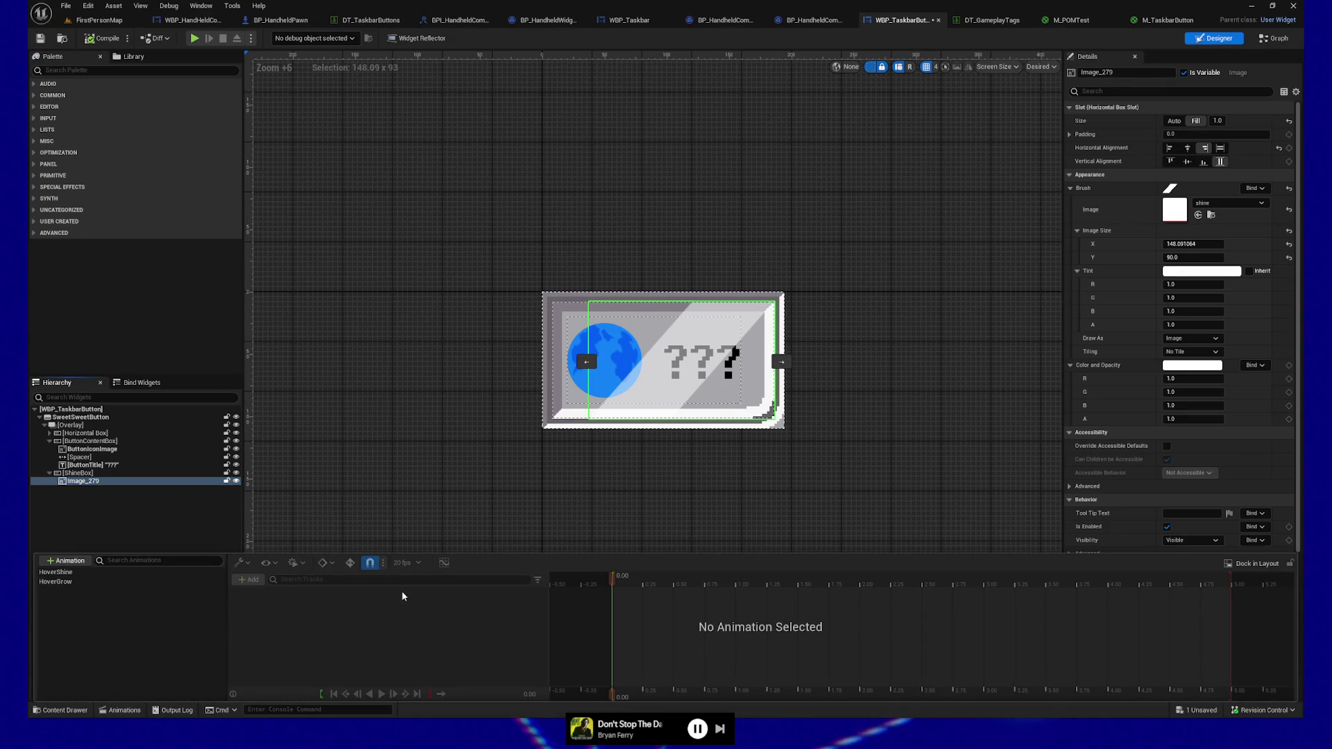
{"action": "left_click", "coordinate": [69, 572]}
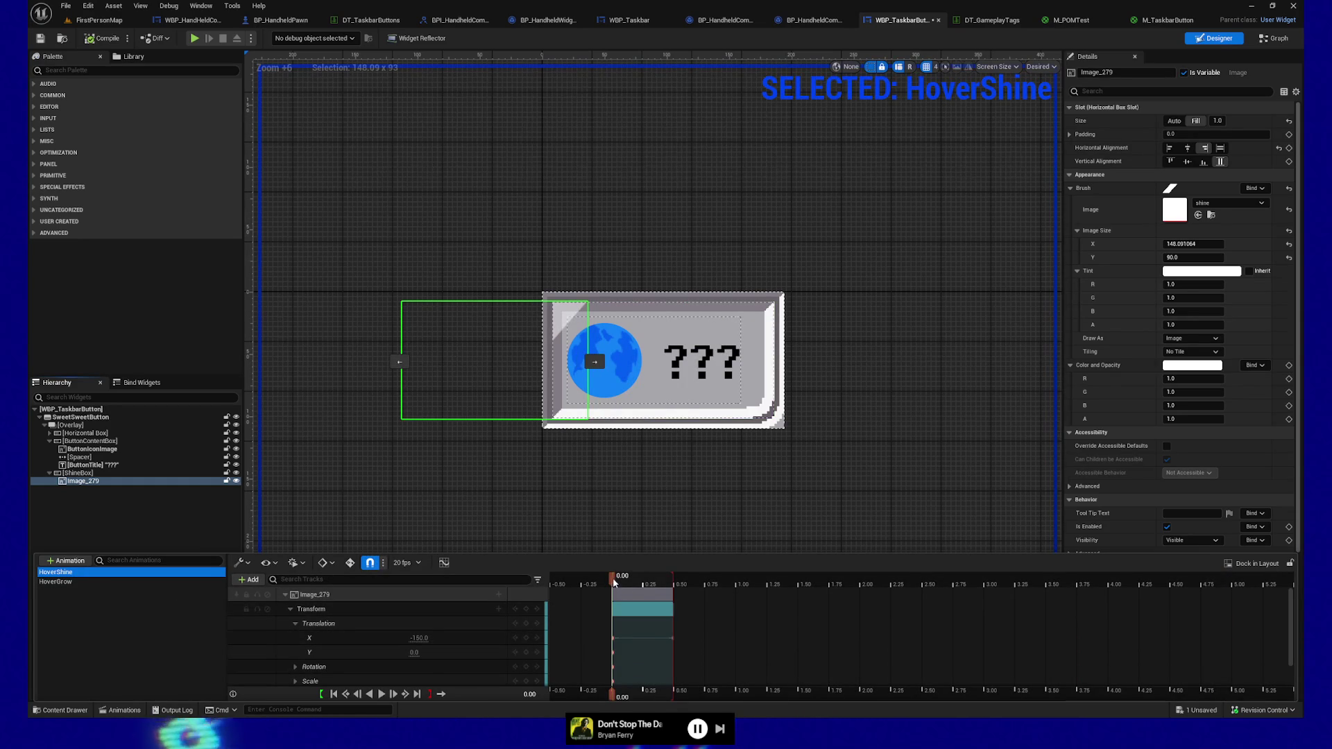
{"action": "left_click_drag", "start_coordinate": [614, 581], "coordinate": [673, 582]}
{"action": "left_click", "coordinate": [425, 637]}
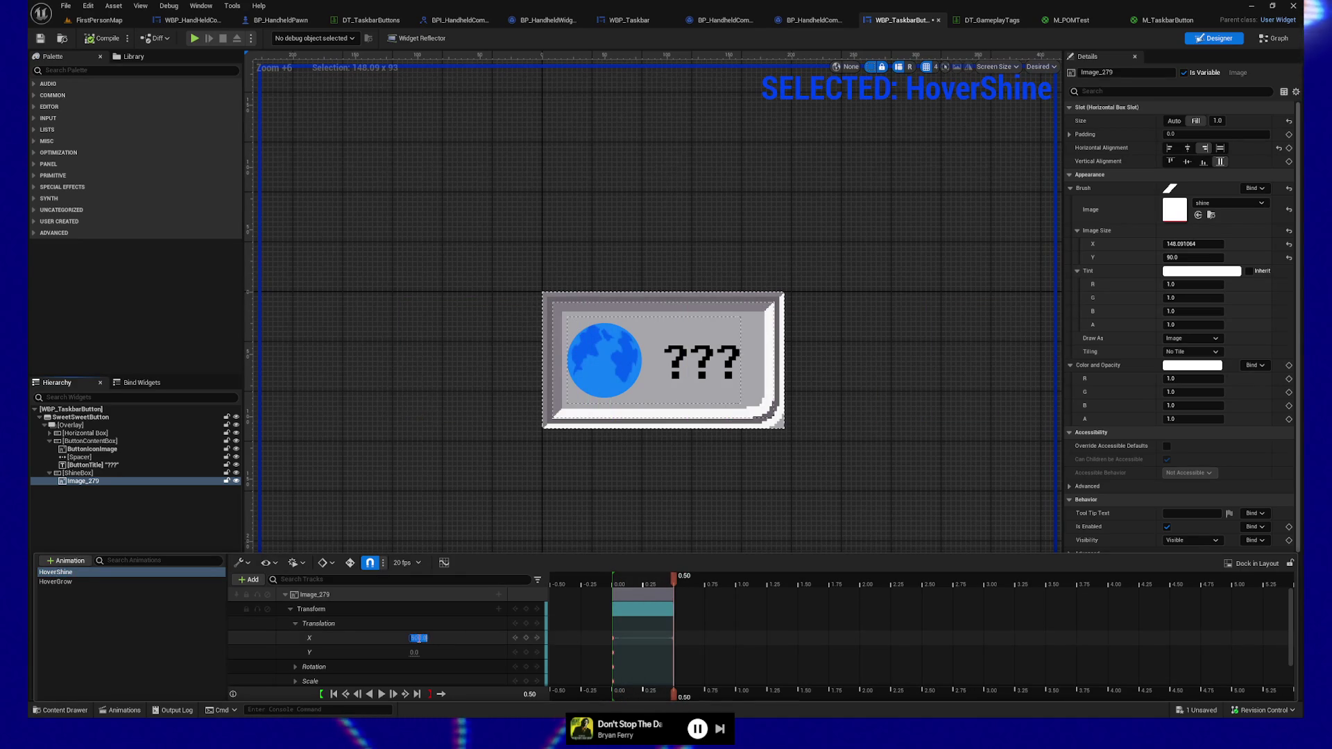
{"action": "type", "text": "0"}
{"action": "key", "text": "Return"}
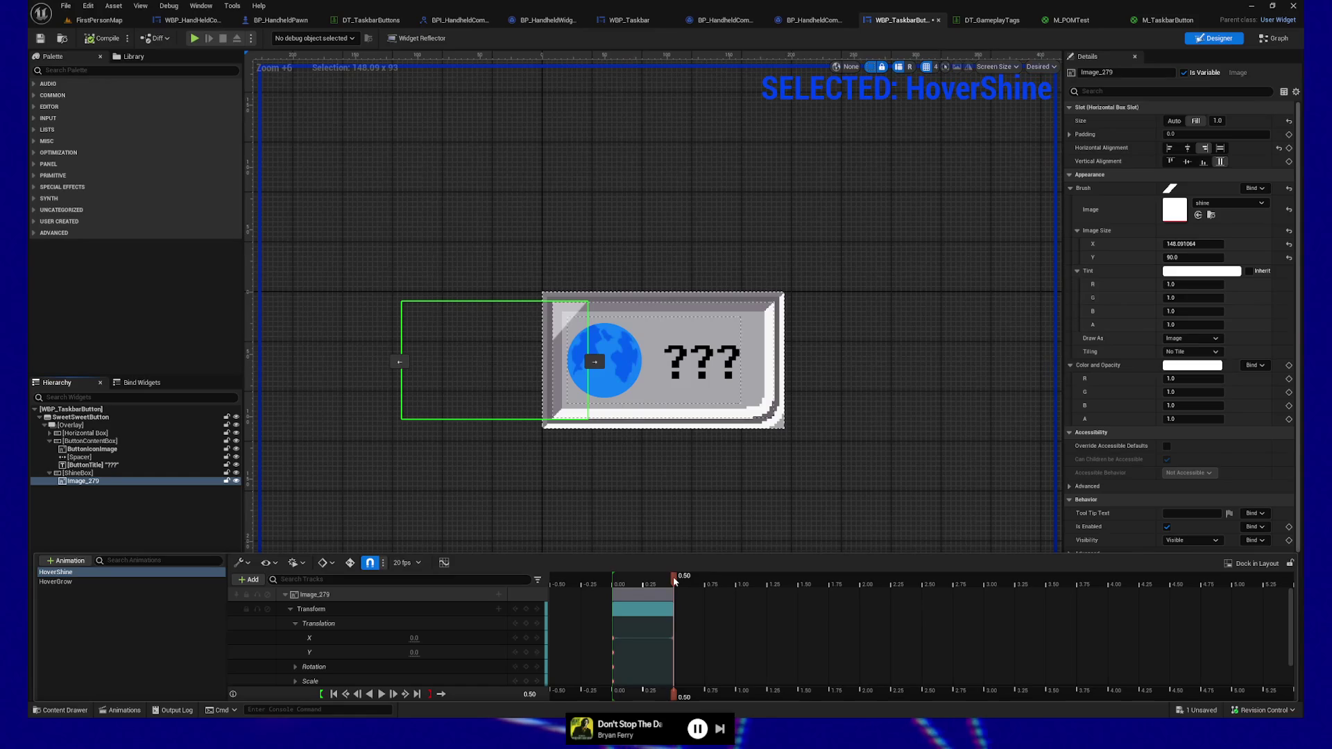
Scrub the sweep back to 0.00 and try starting X translations of 0 and -100
{"action": "left_click_drag", "start_coordinate": [674, 581], "coordinate": [612, 582]}
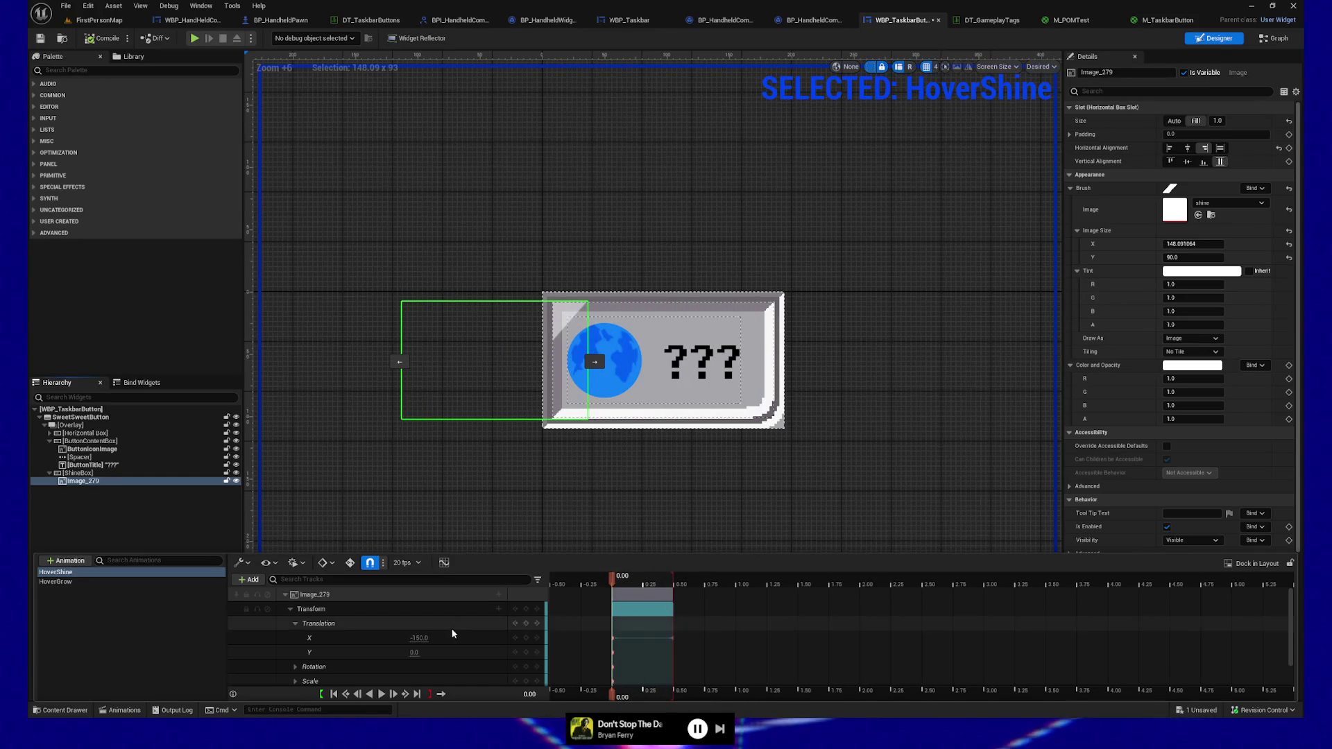
{"action": "left_click_drag", "start_coordinate": [414, 636], "coordinate": [432, 640]}
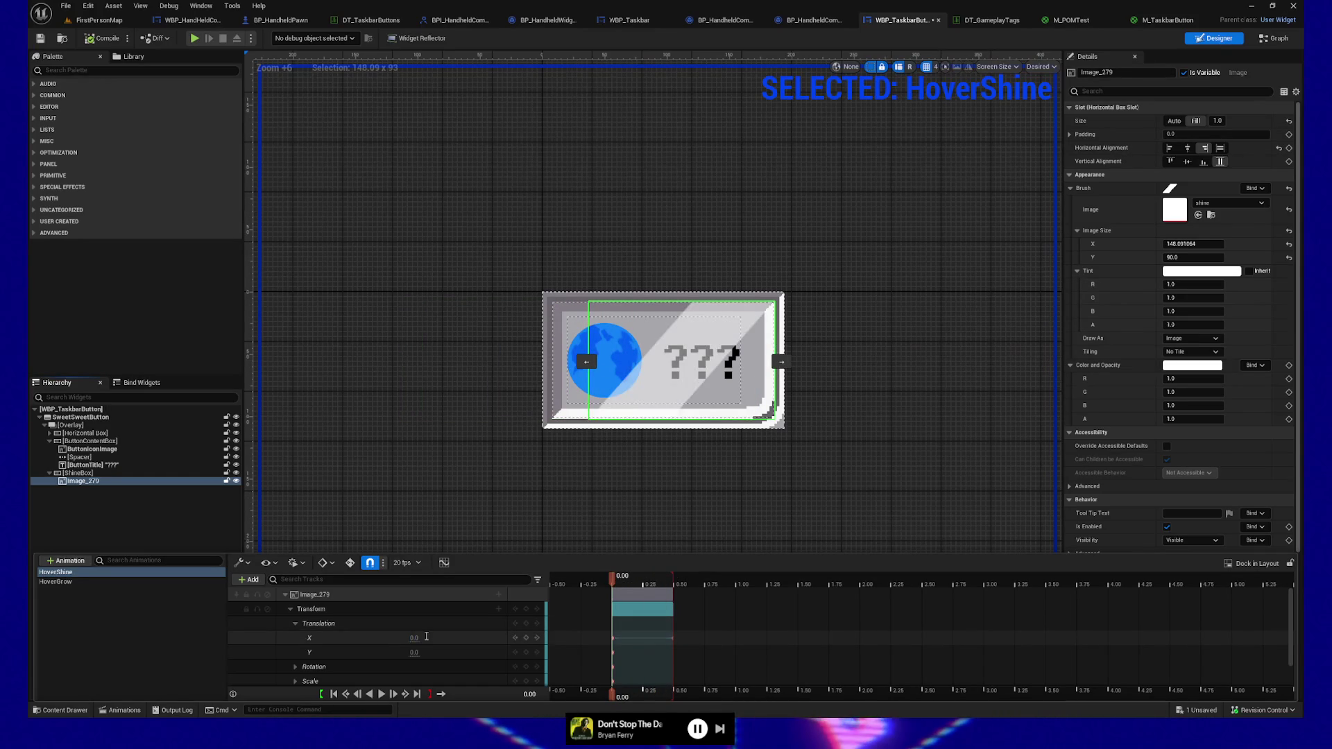
{"action": "left_click", "coordinate": [648, 583]}
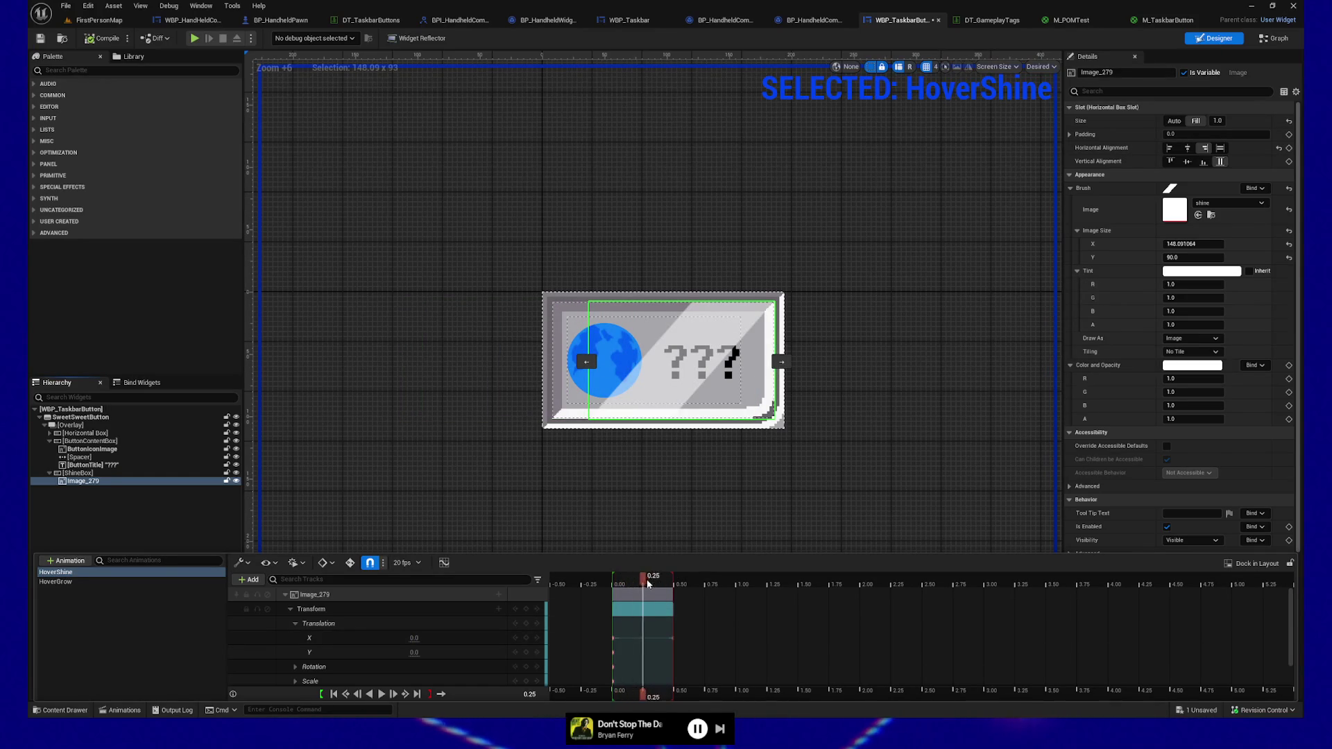
{"action": "left_click_drag", "start_coordinate": [673, 585], "coordinate": [614, 586]}
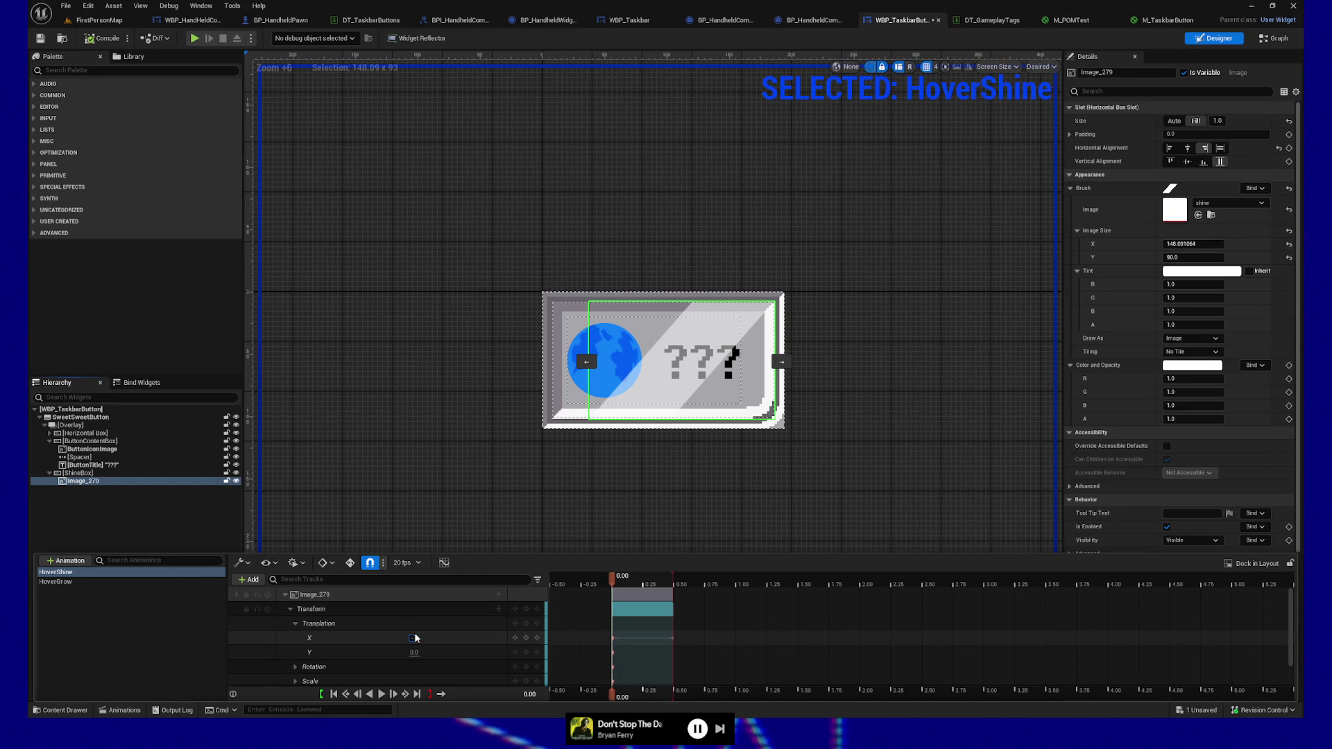
{"action": "type", "text": "-100"}
{"action": "key", "text": "Return"}
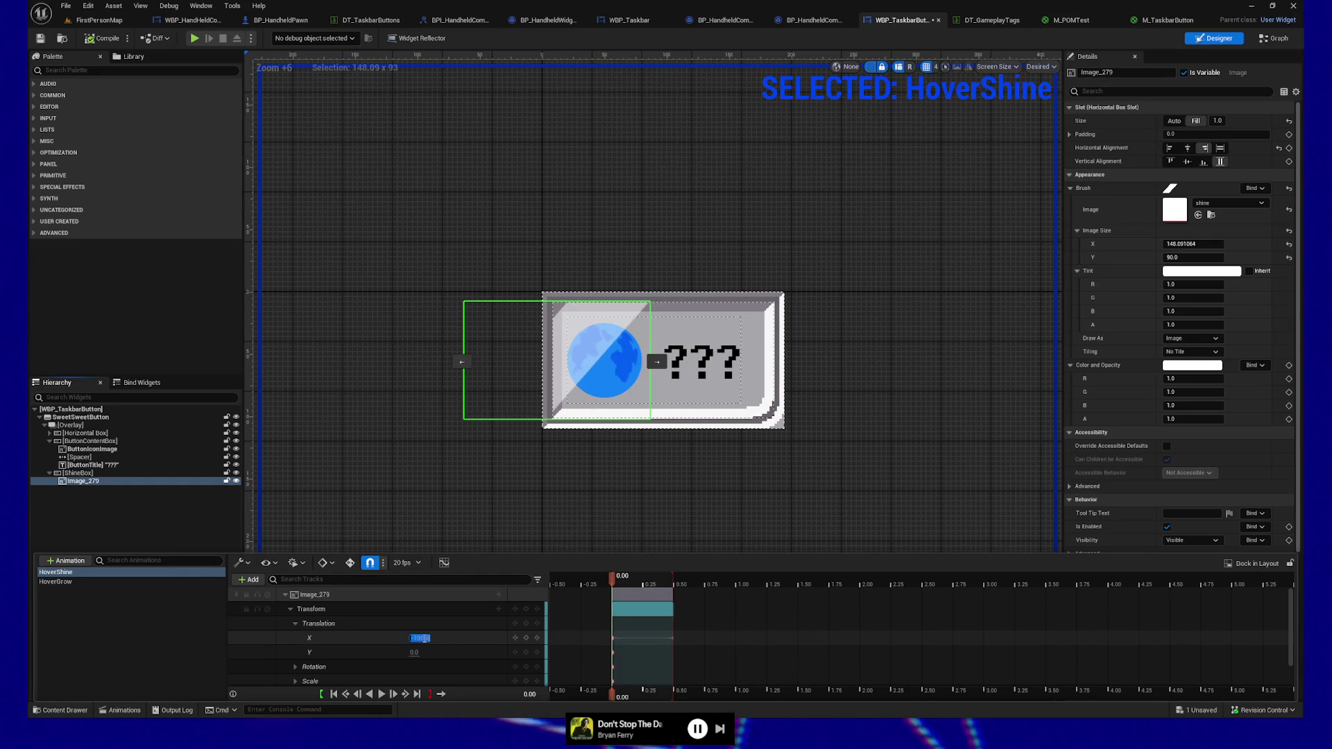
Settle the starting X translation at -200 at 0.00, save the widget, and launch the preview
{"action": "type", "text": "-200"}
{"action": "key", "text": "Return"}
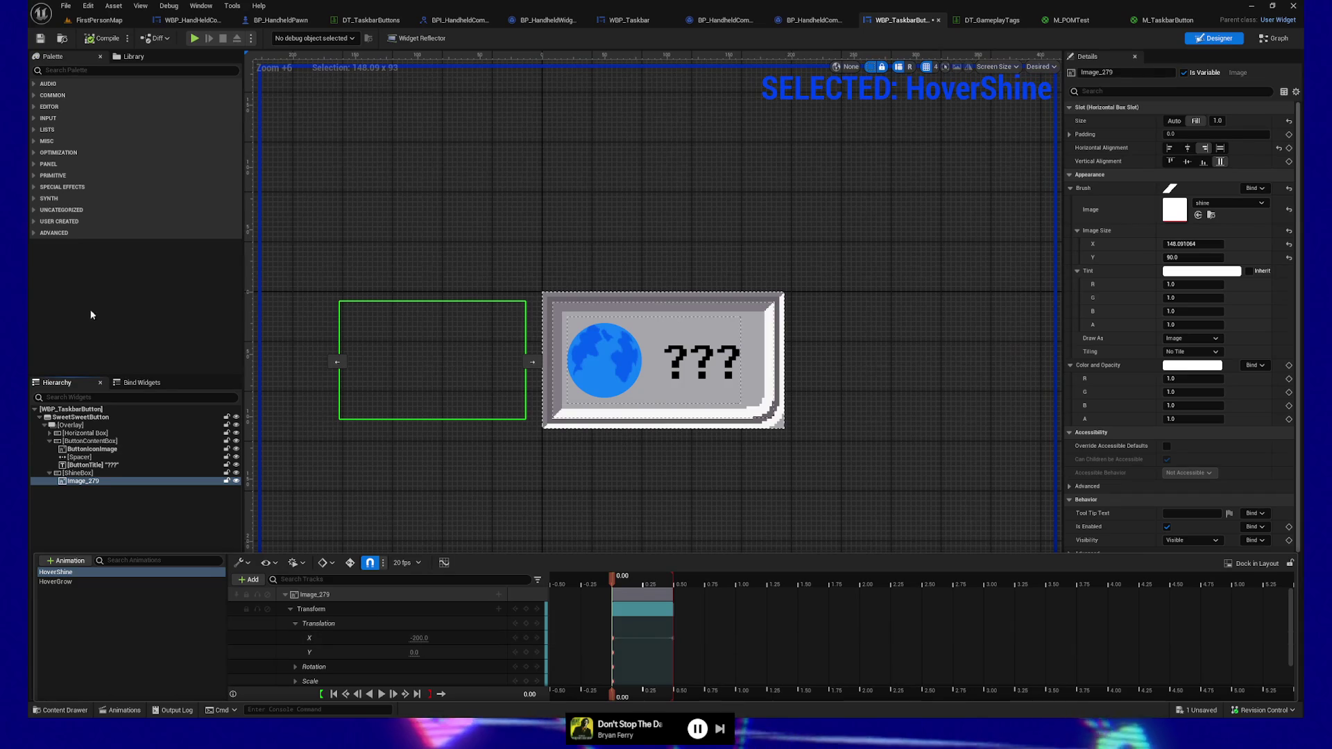
{"action": "left_click", "coordinate": [415, 638]}
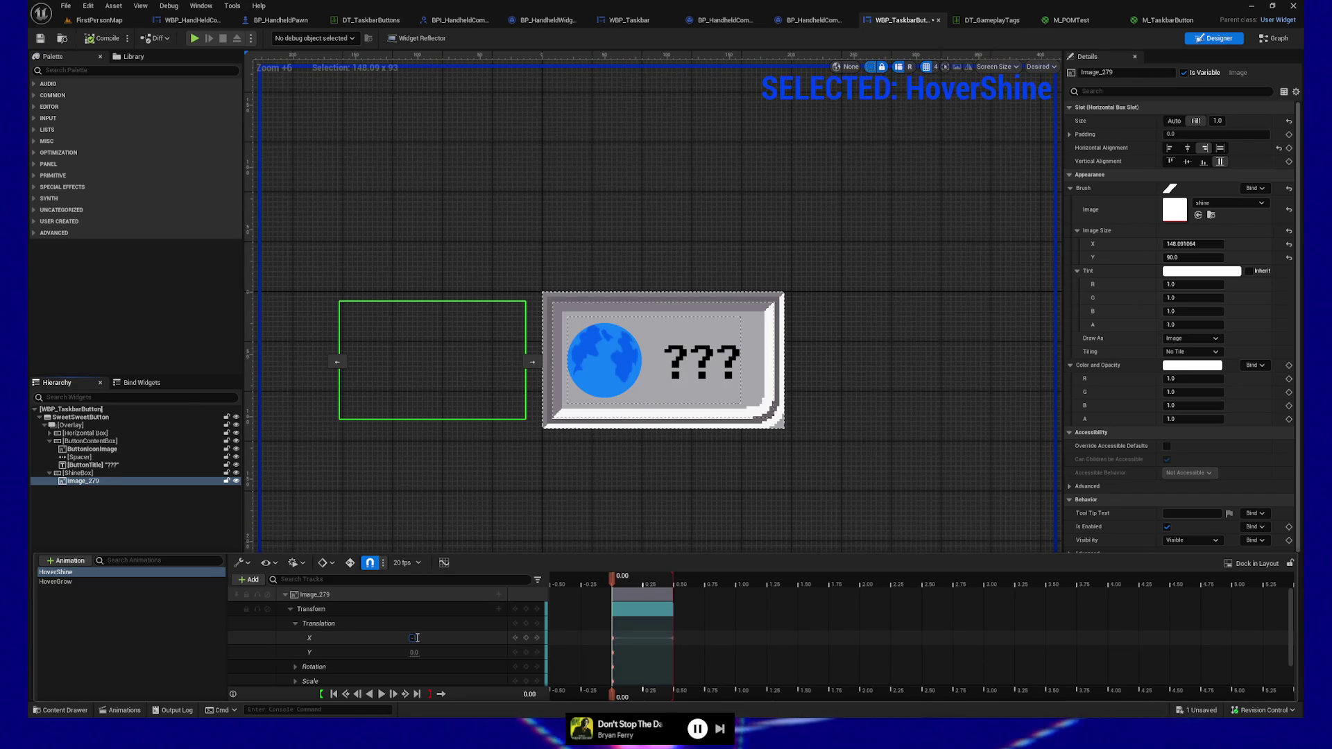
{"action": "key", "text": "Return"}
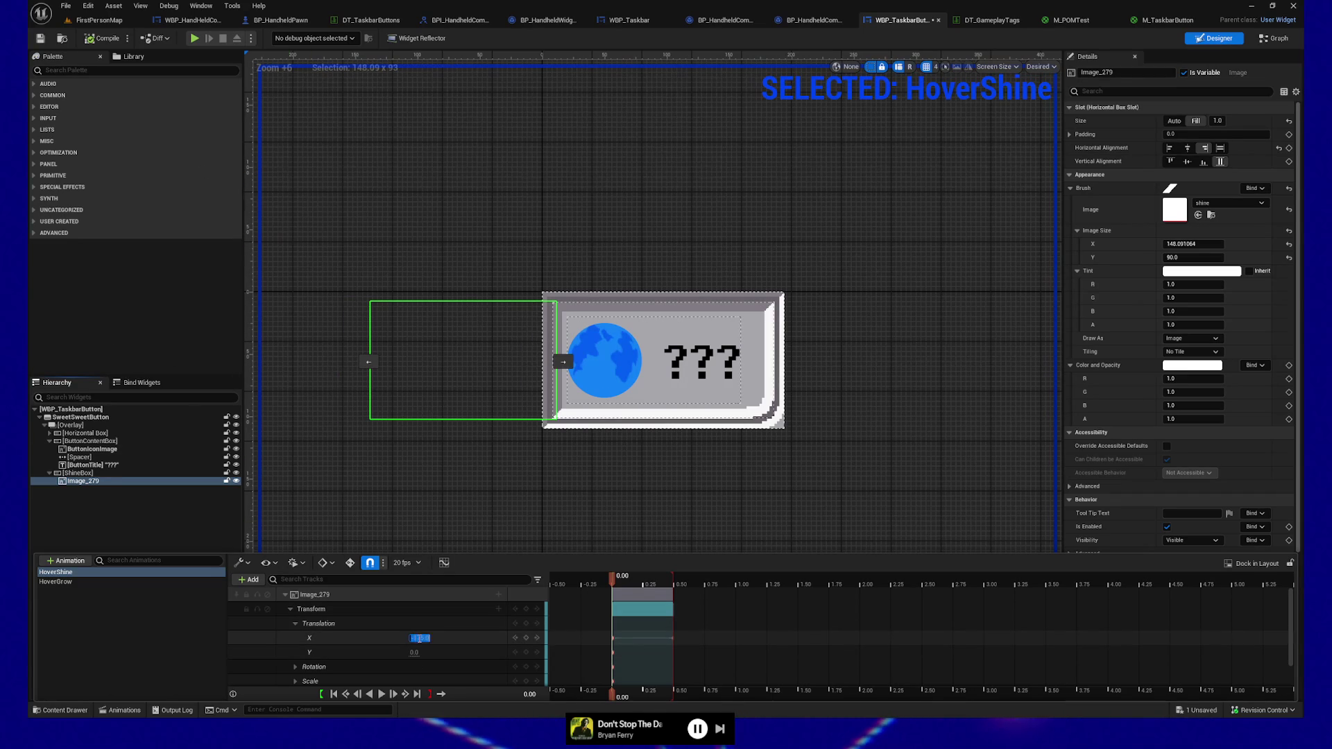
{"action": "type", "text": "-200"}
{"action": "key", "text": "Return"}
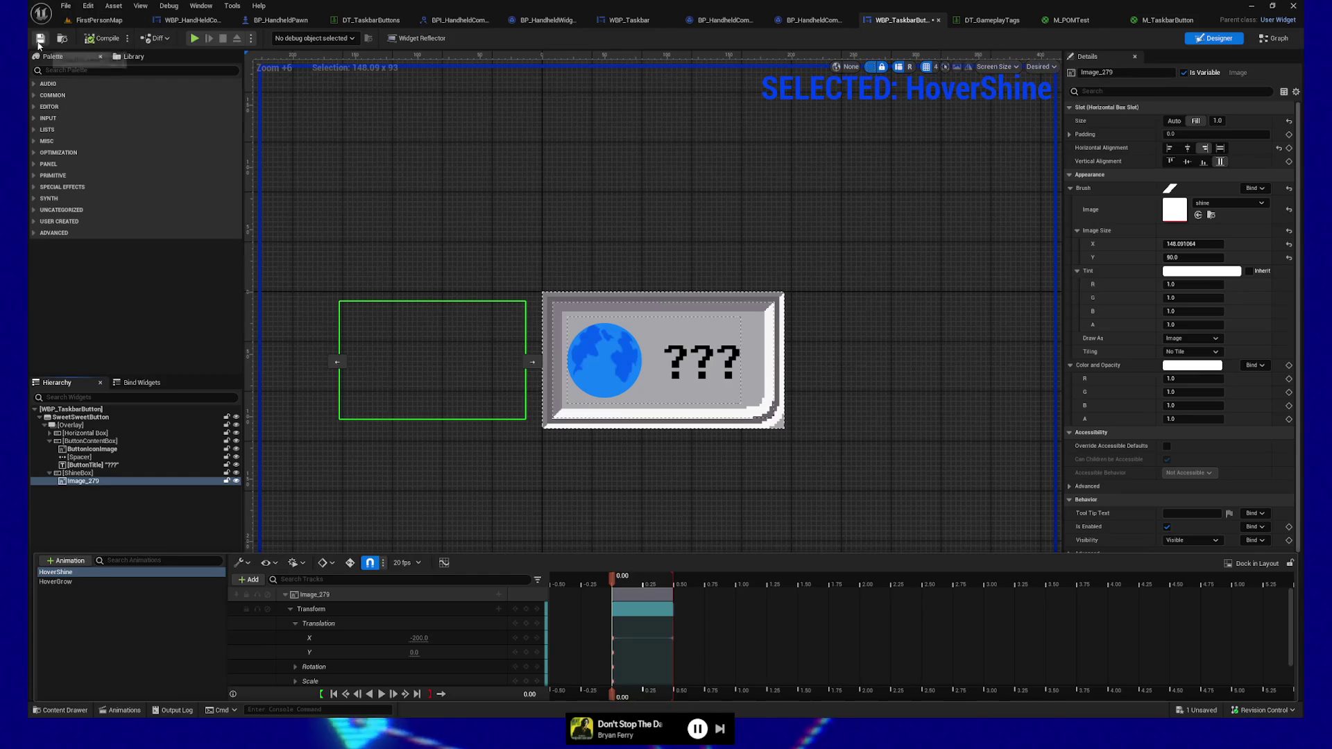
{"action": "key", "text": "ctrl+s"}
{"action": "left_click", "coordinate": [193, 39]}
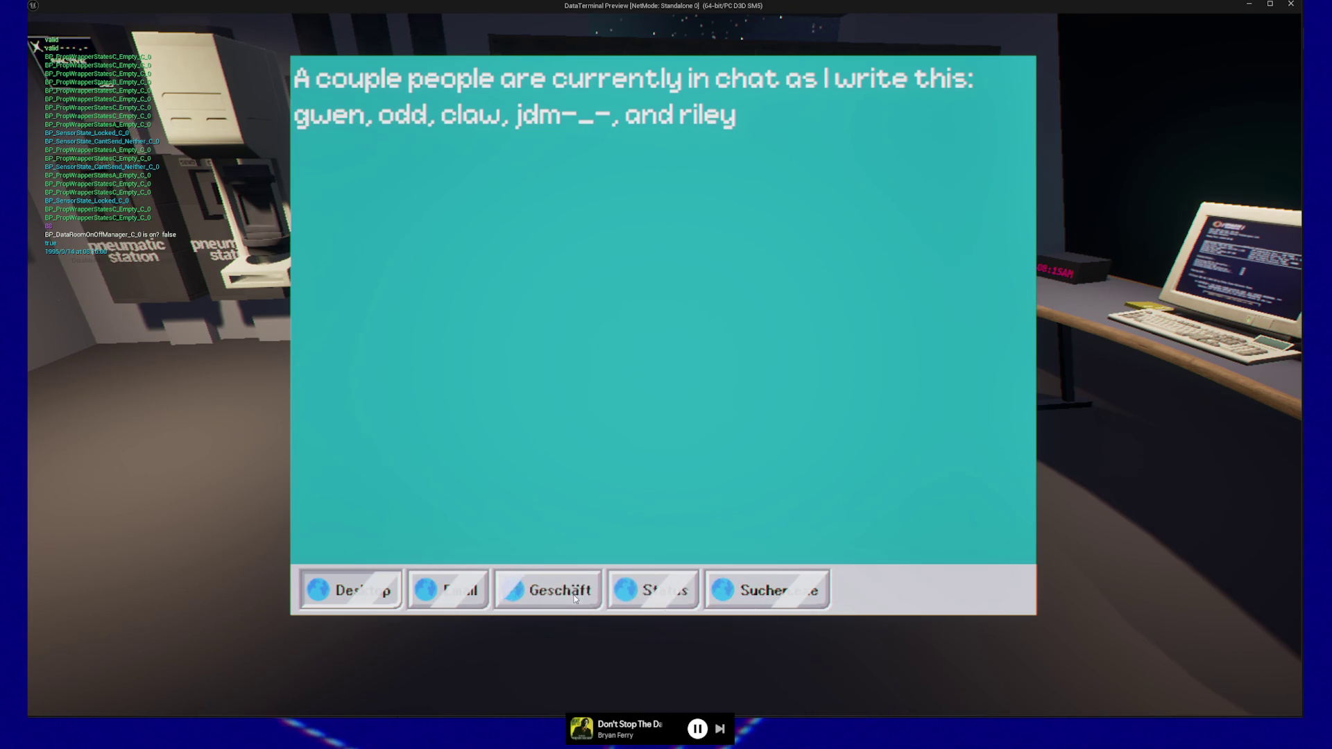
{"action": "key", "text": "Escape"}
{"action": "key", "text": "Escape"}
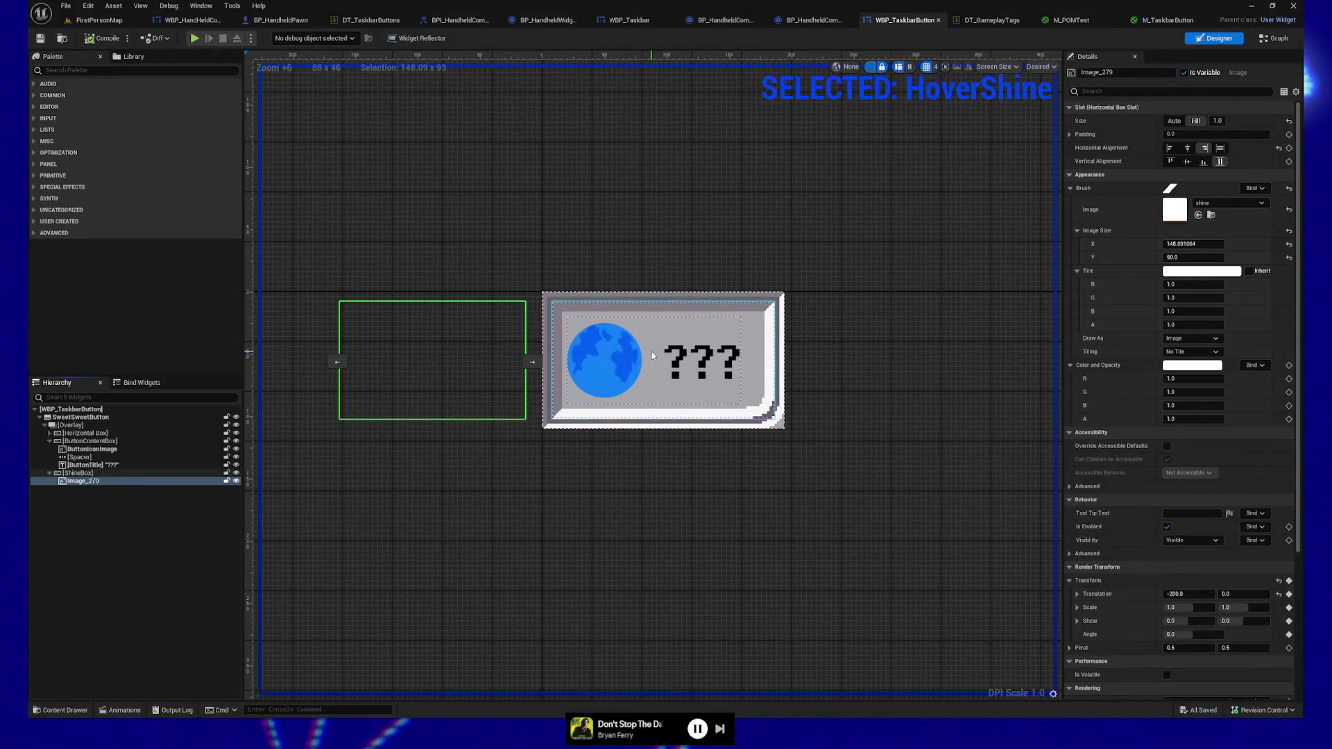
Select Image_279 and scrub the enlarged HoverShine timeline to preview the shine sweep
{"action": "left_click", "coordinate": [82, 480]}
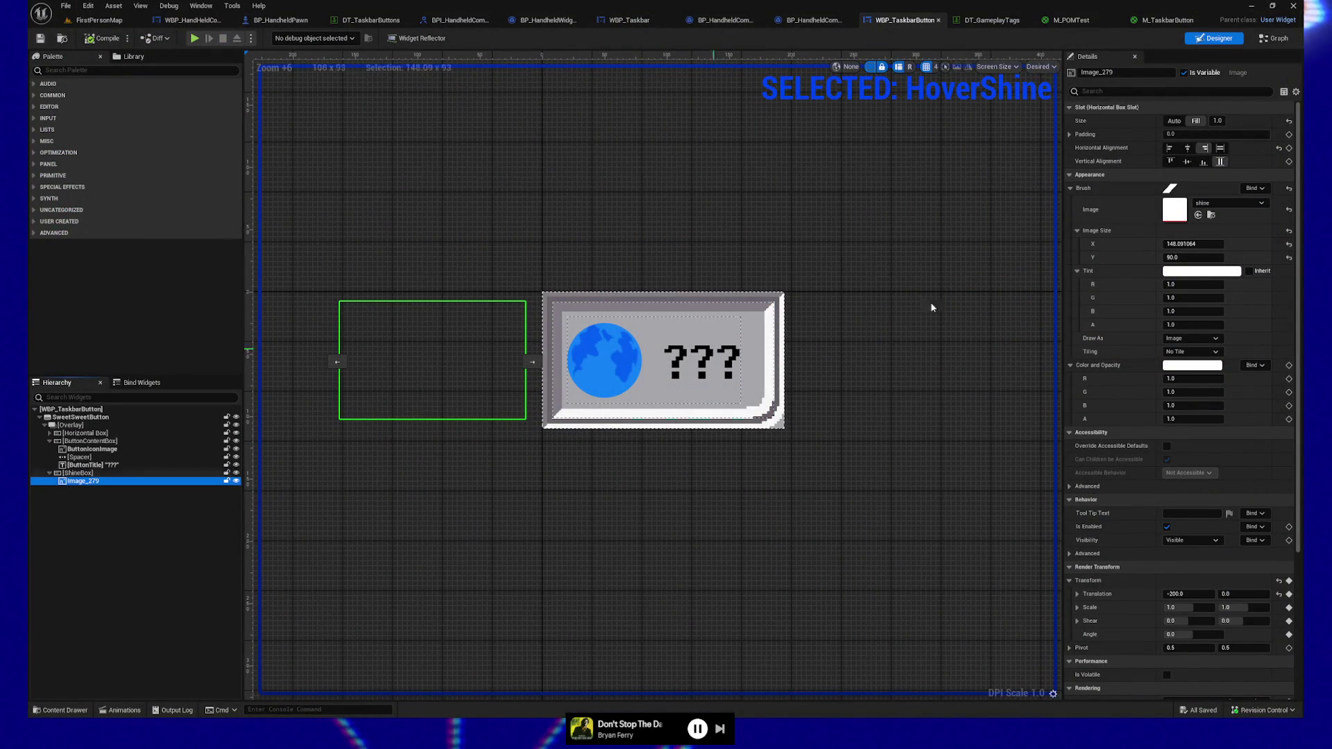
{"action": "scroll", "coordinate": [1185, 210], "scroll_direction": "down", "scroll_amount": 1}
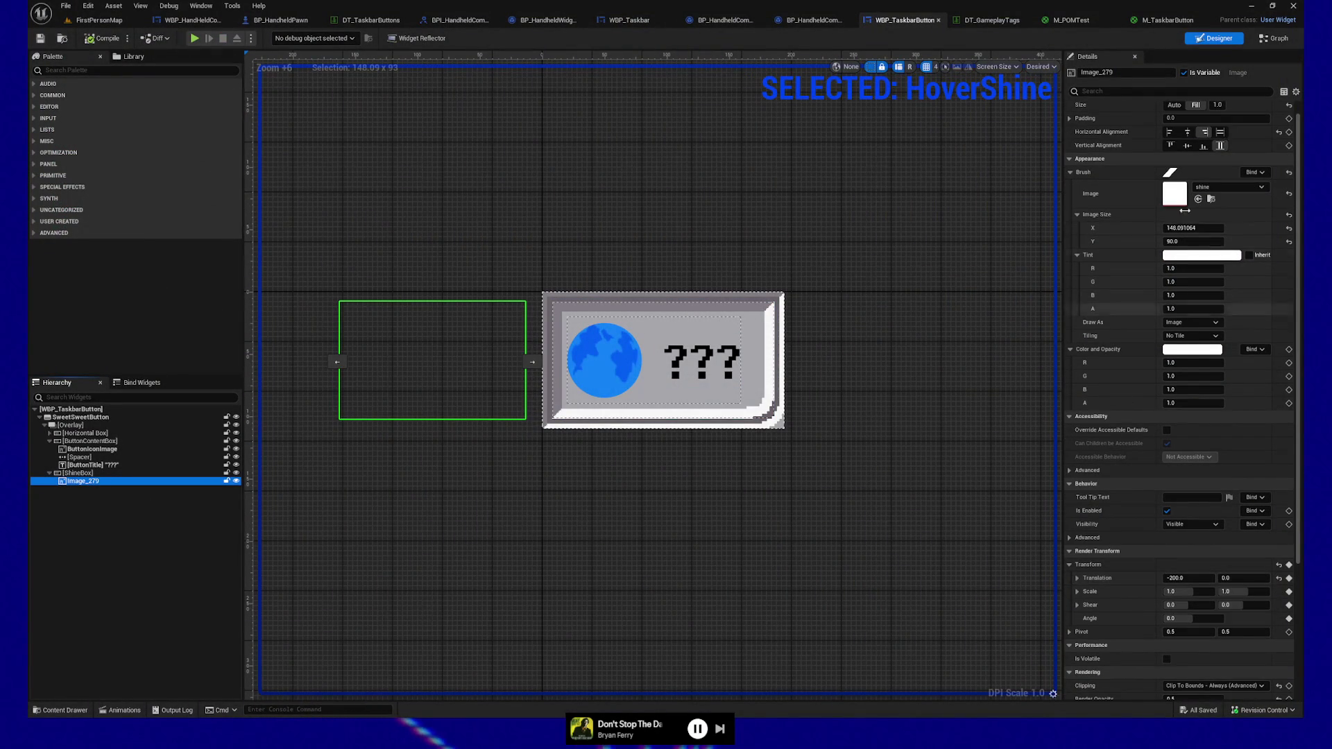
{"action": "key", "text": "F2"}
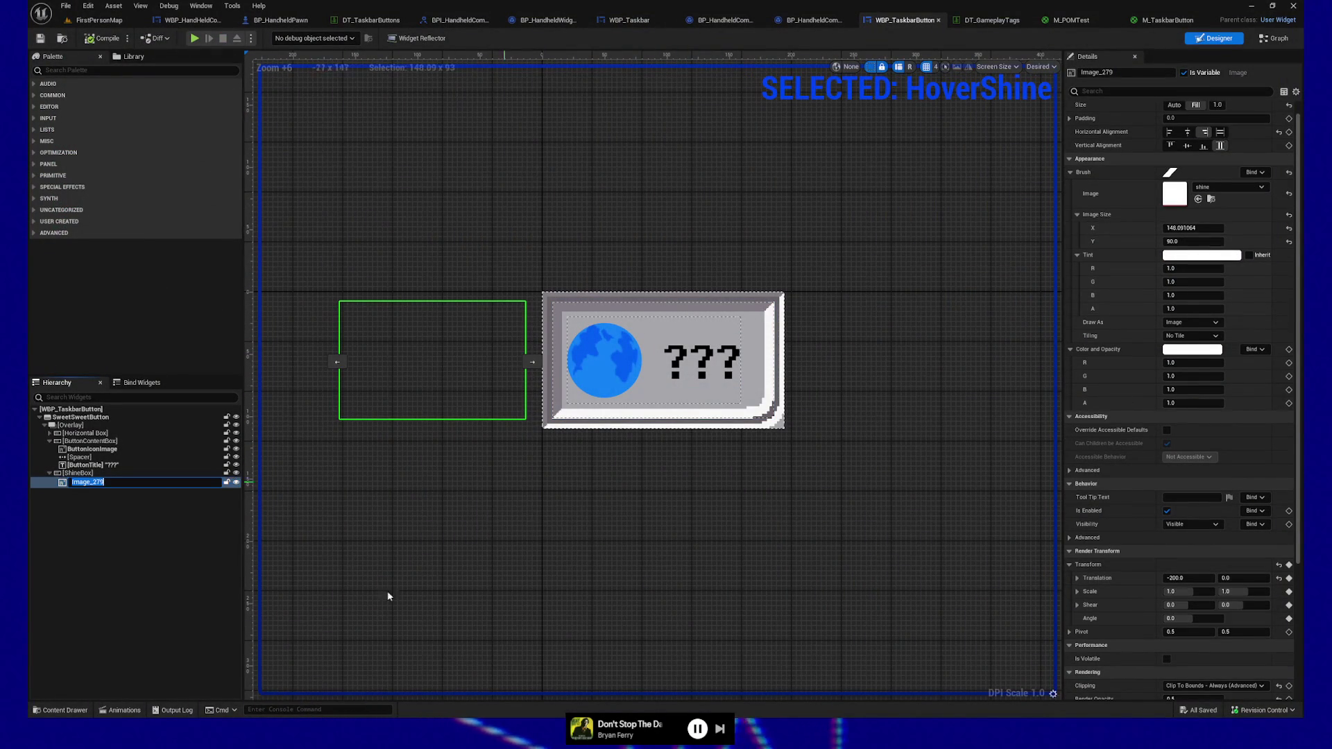
{"action": "left_click", "coordinate": [1188, 578]}
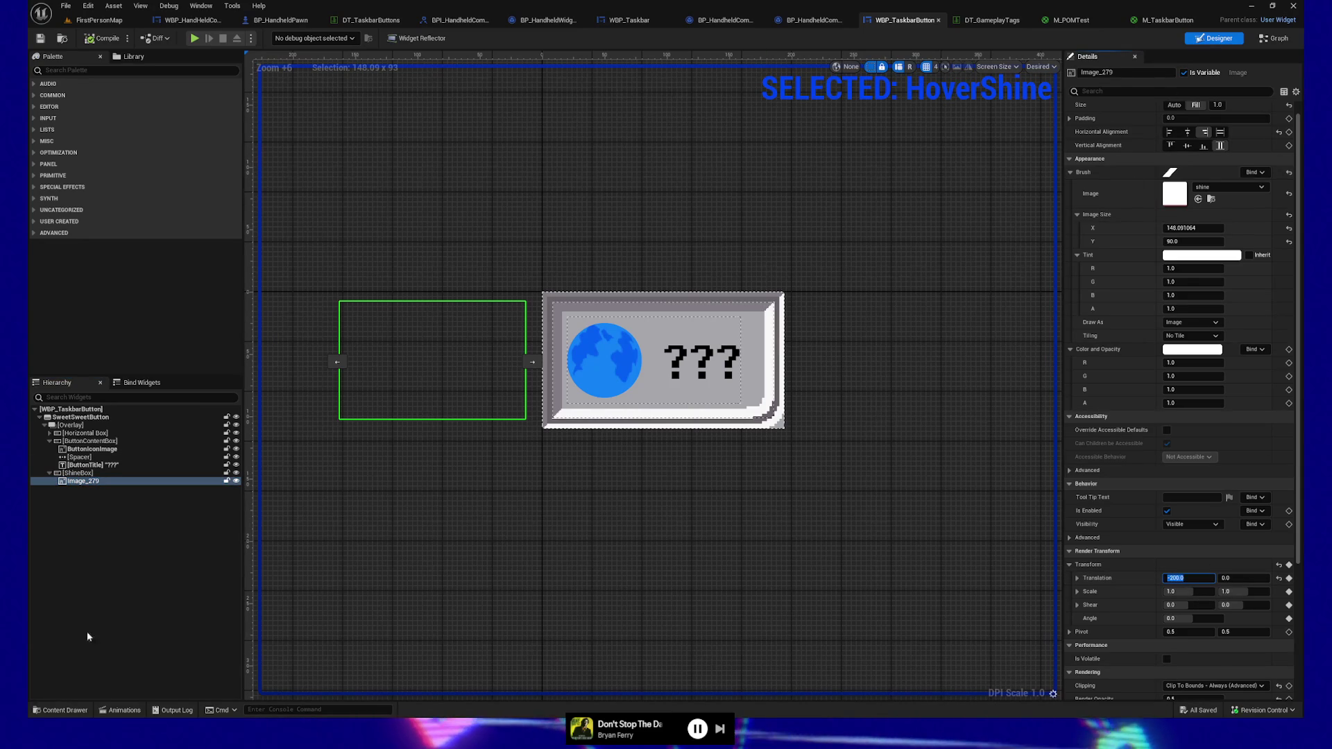
{"action": "left_click", "coordinate": [121, 709]}
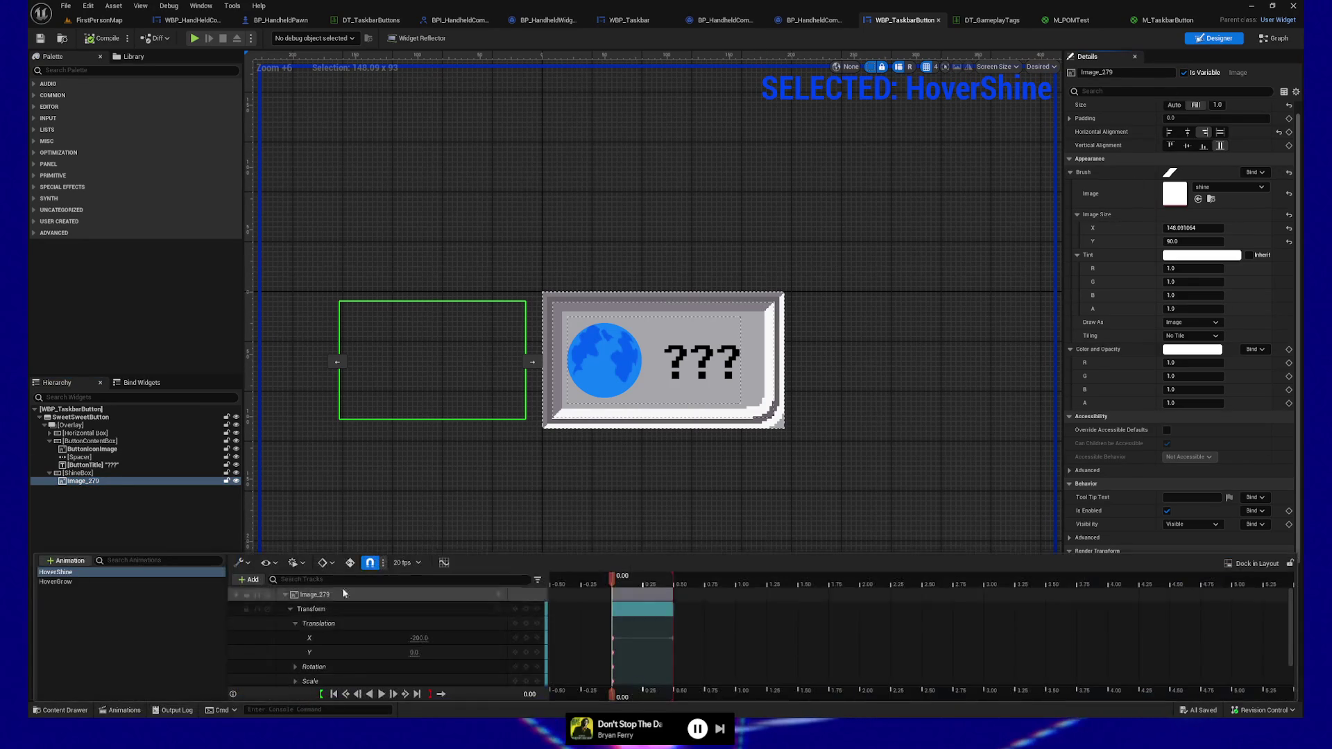
{"action": "left_click_drag", "start_coordinate": [614, 554], "coordinate": [614, 502]}
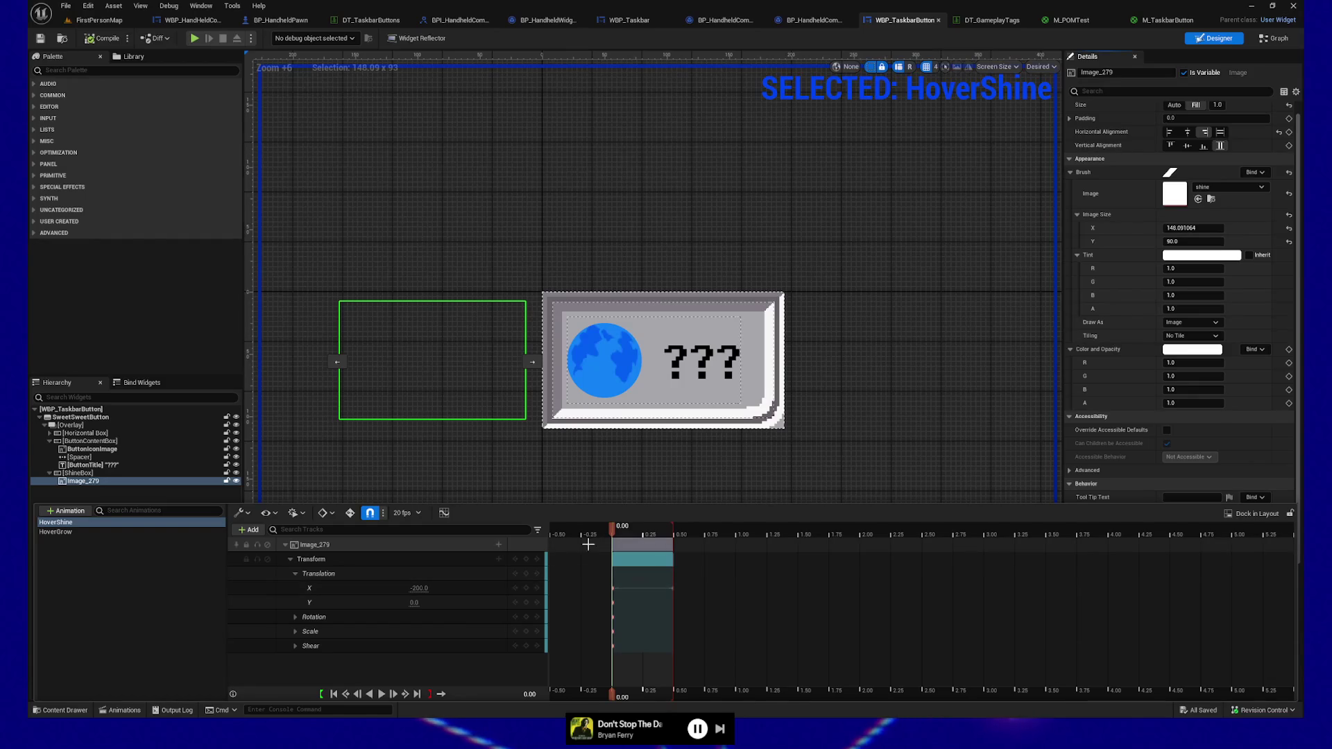
{"action": "mouse_move", "coordinate": [612, 529]}
{"action": "left_mouse_down"}
{"action": "mouse_move", "coordinate": [671, 526]}
{"action": "mouse_move", "coordinate": [614, 533]}
{"action": "left_mouse_up"}
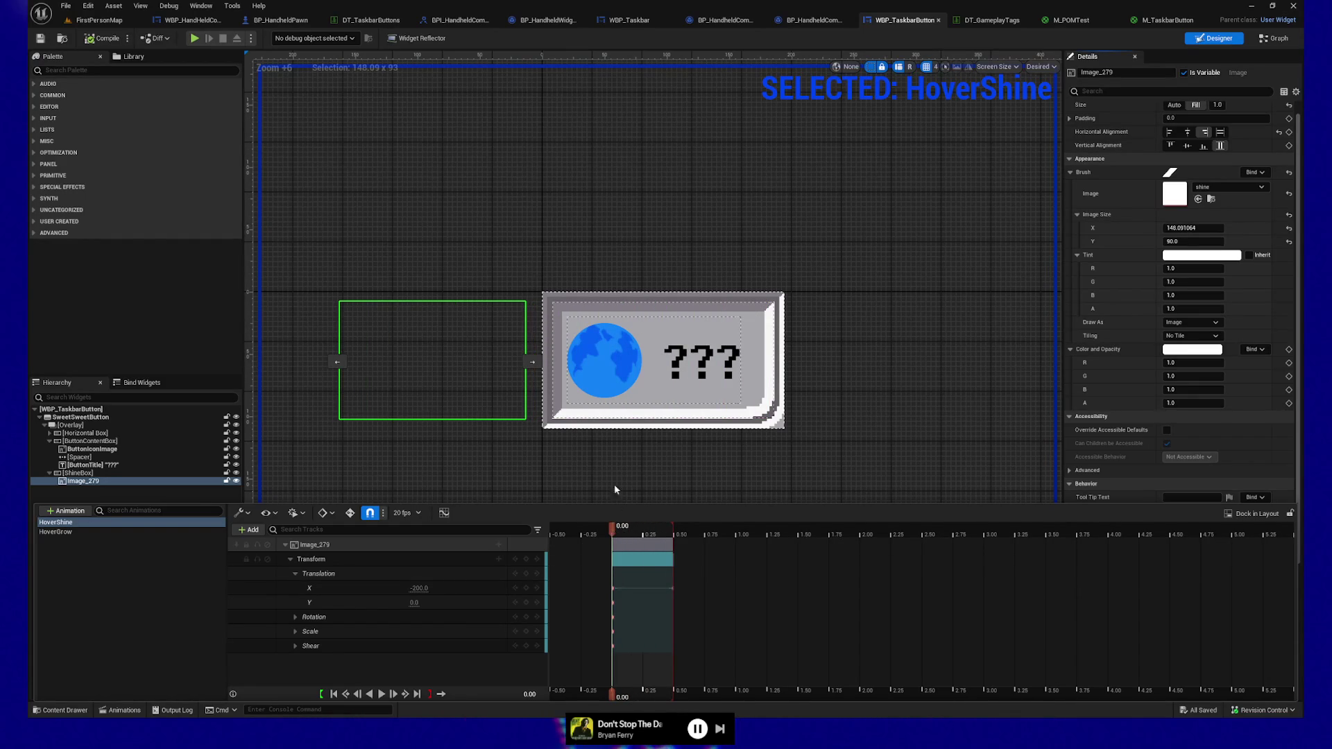
{"action": "left_click", "coordinate": [605, 453]}
Reselect Image_279 and recommit its Render Transform Translation X of -200
{"action": "left_click", "coordinate": [83, 481]}
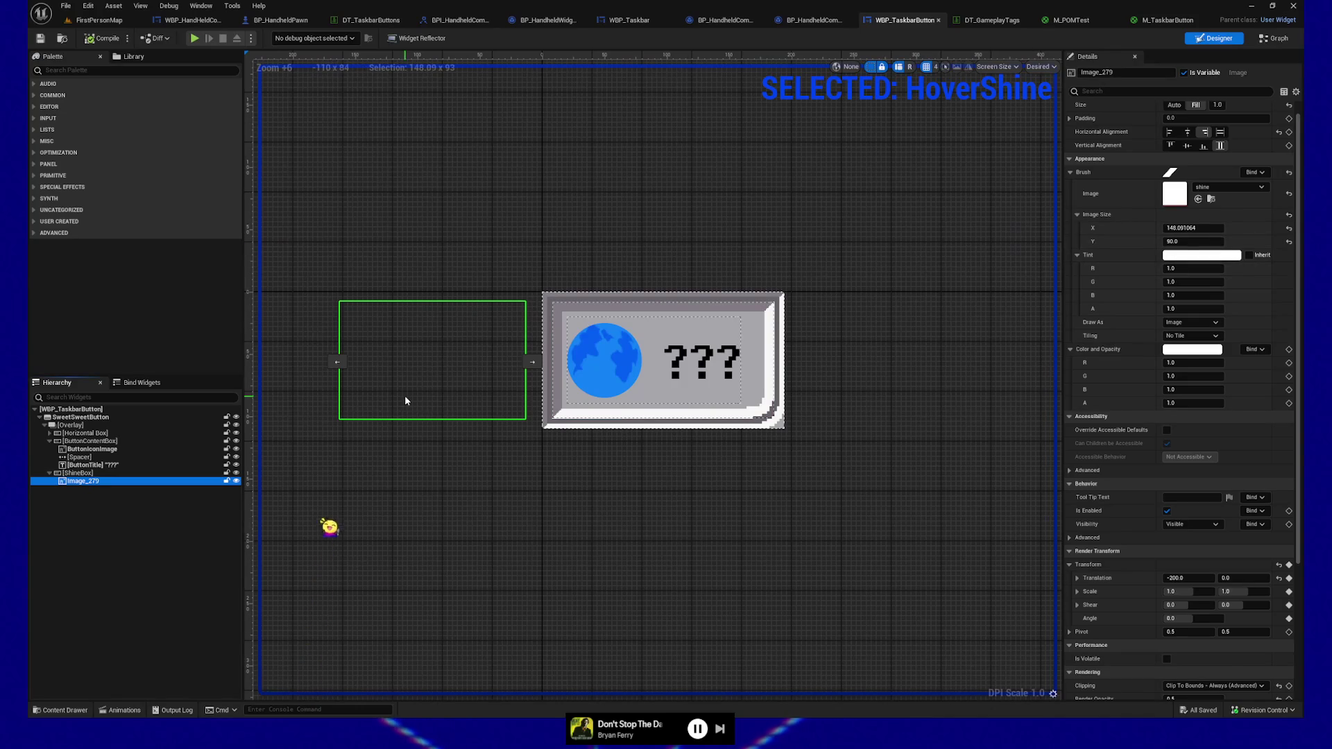
{"action": "left_click", "coordinate": [154, 619]}
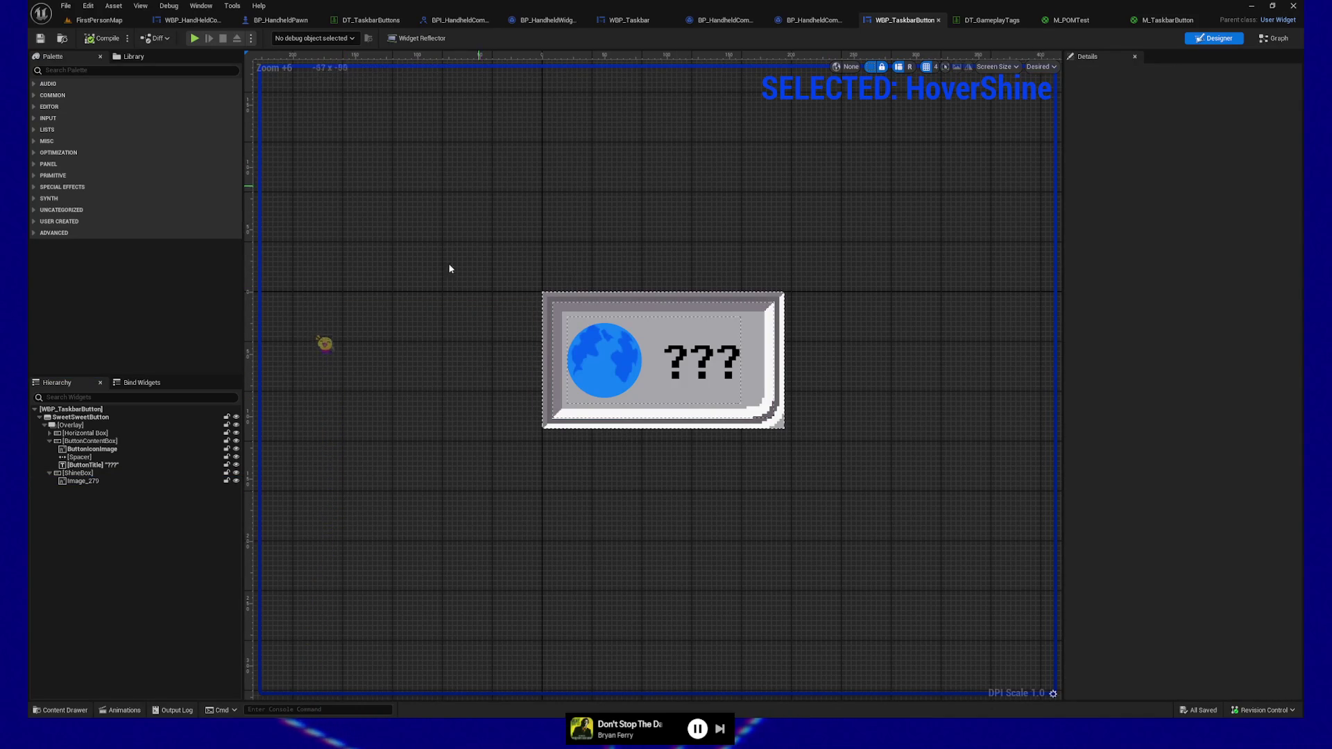
{"action": "left_click", "coordinate": [83, 481]}
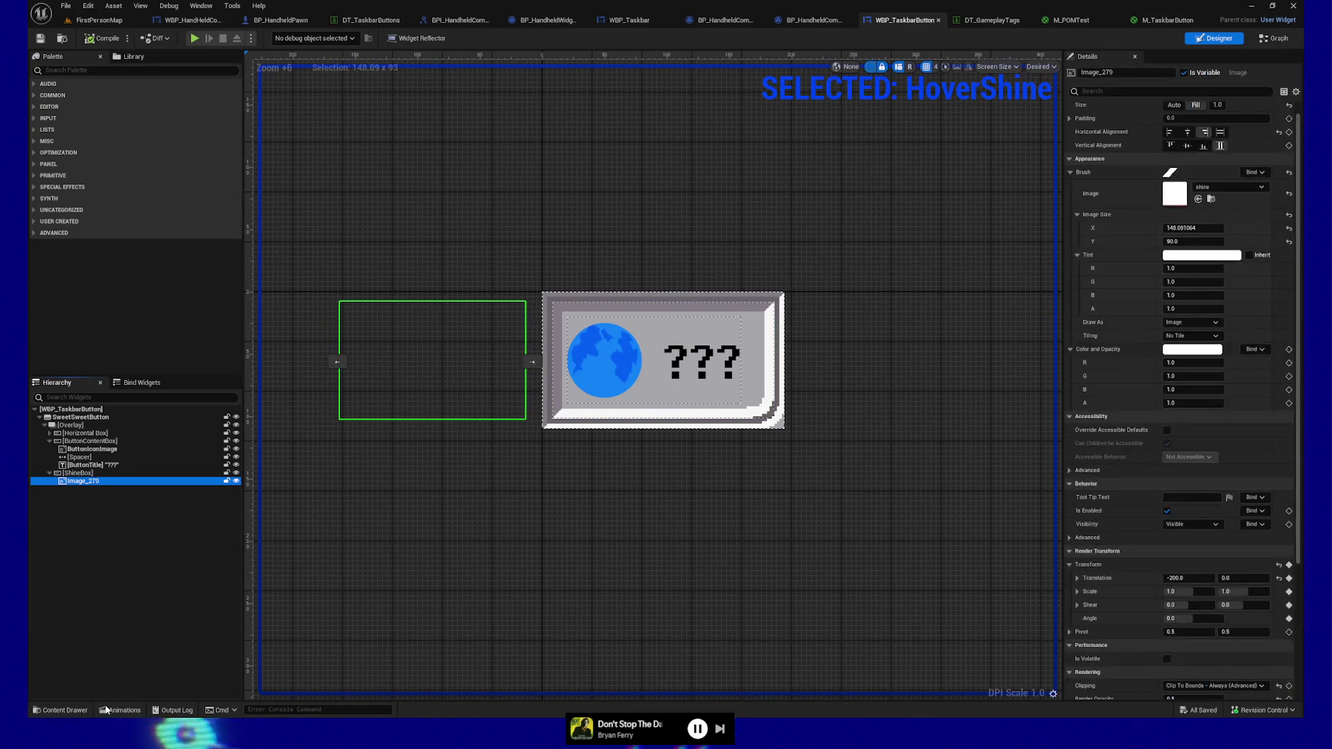
{"action": "left_click", "coordinate": [121, 710]}
{"action": "left_click", "coordinate": [106, 609]}
{"action": "left_click", "coordinate": [426, 334]}
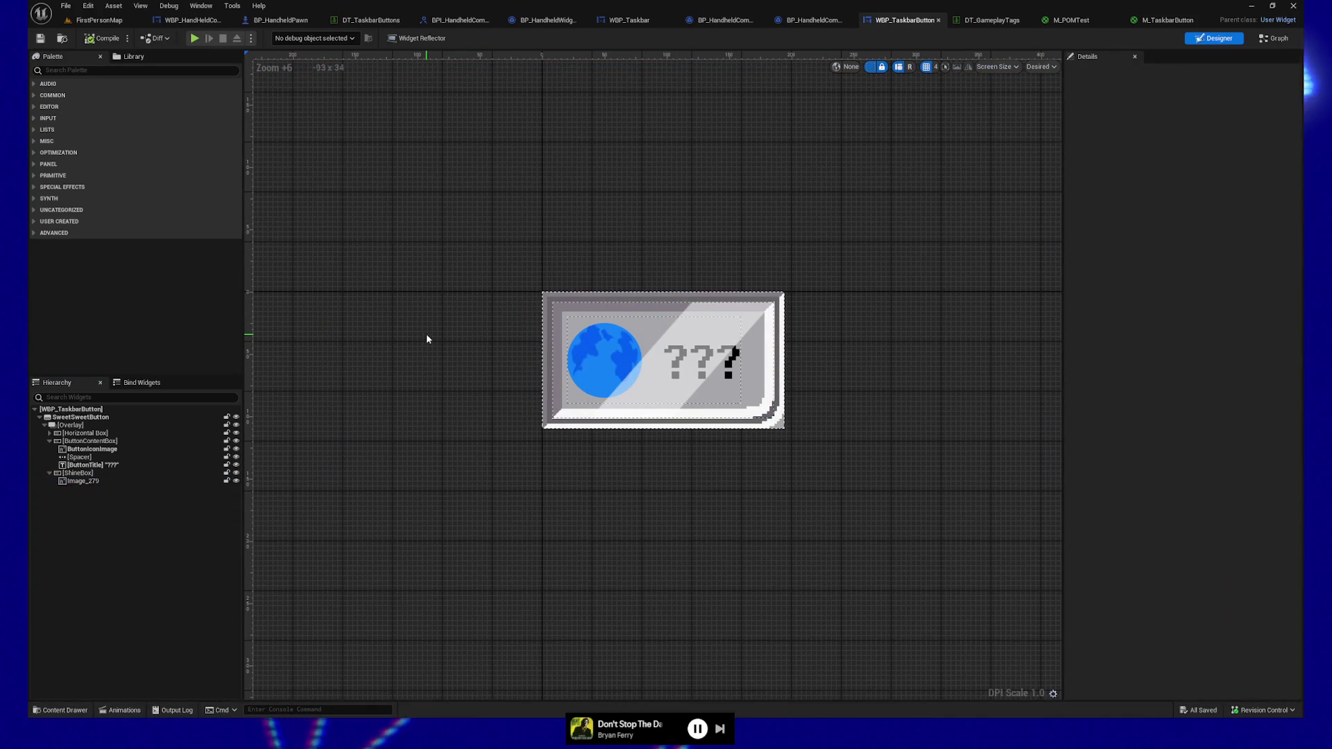
{"action": "left_click", "coordinate": [72, 483]}
{"action": "left_click", "coordinate": [1189, 577]}
{"action": "type", "text": "-200"}
{"action": "key", "text": "Return"}
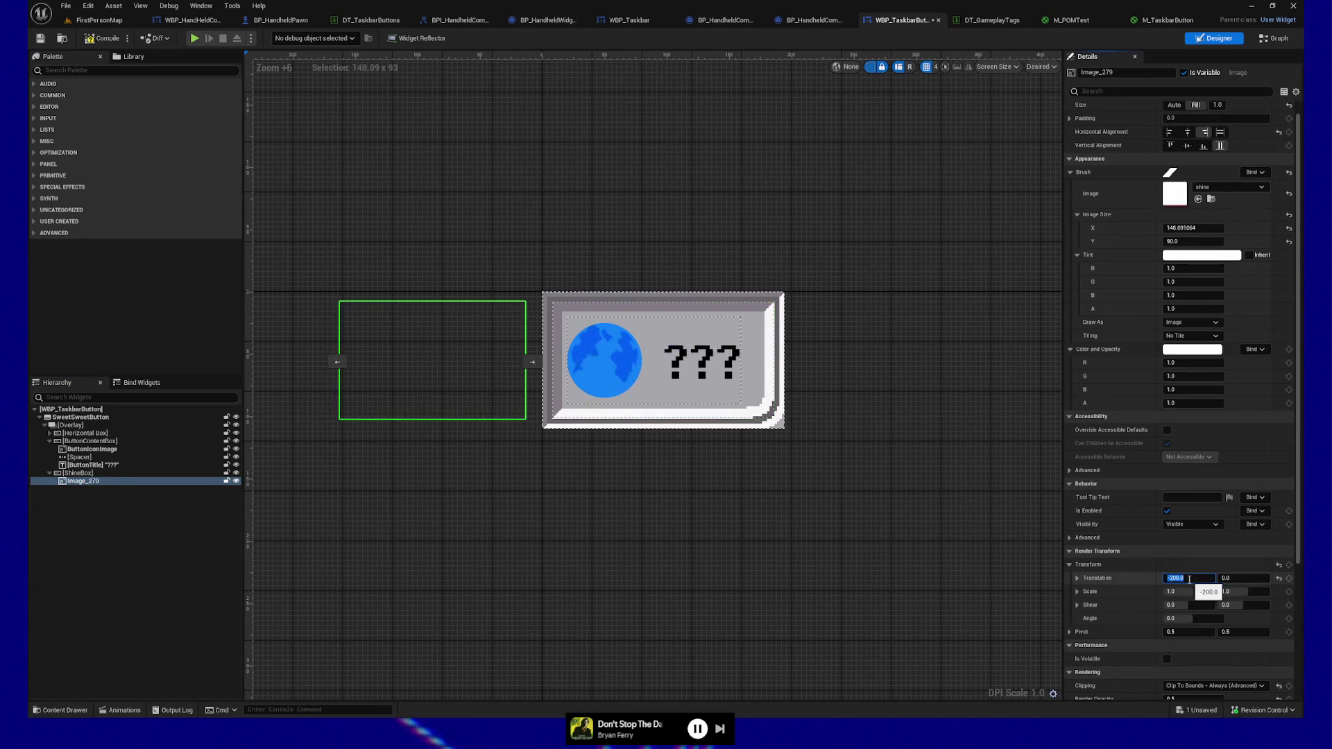
Open the Animations drawer and select HoverShine to show its tracks
{"action": "left_click", "coordinate": [79, 576]}
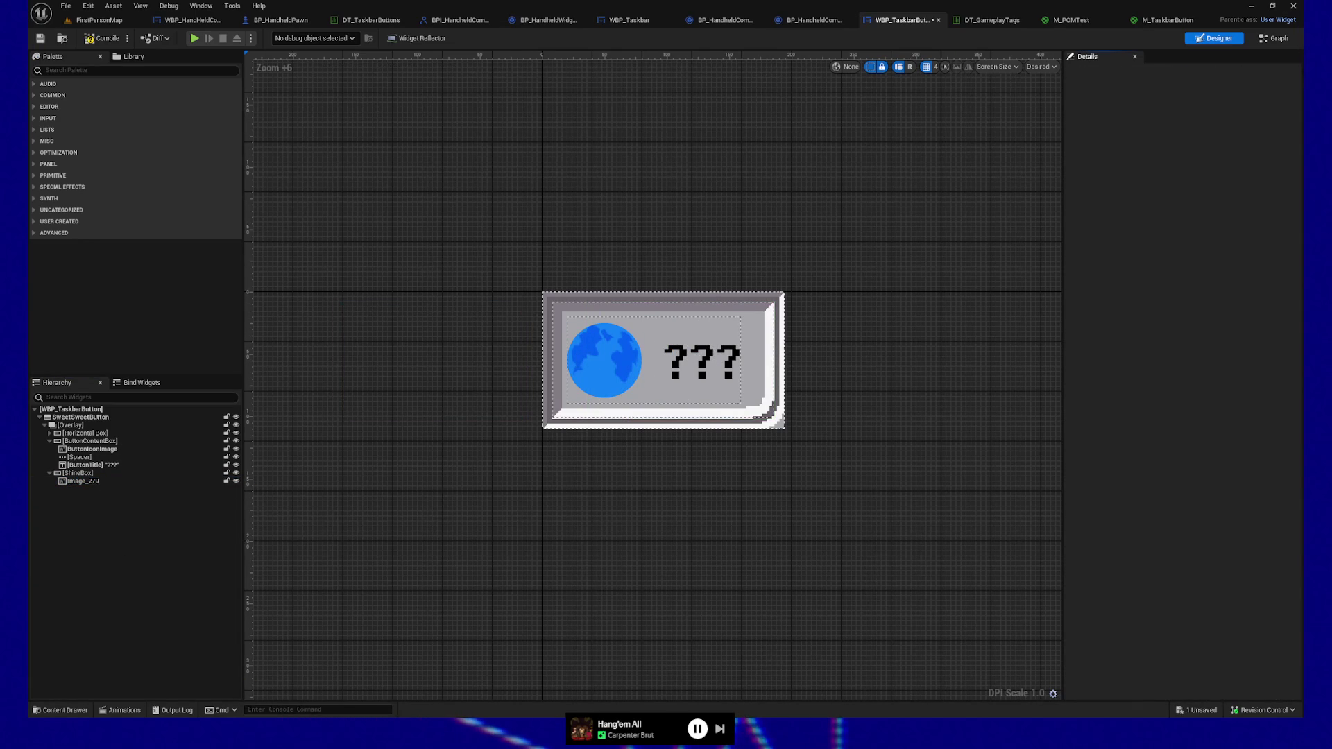
{"action": "left_click", "coordinate": [134, 710]}
{"action": "left_click", "coordinate": [85, 522]}
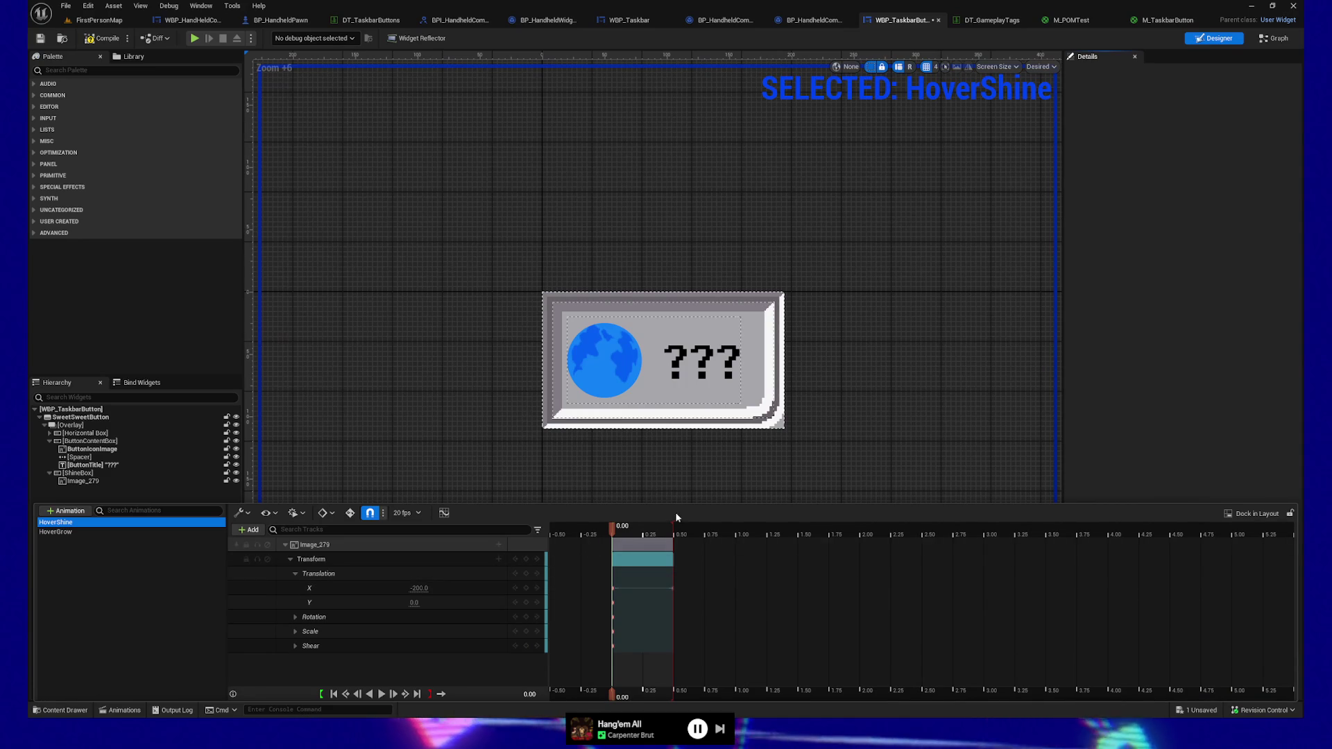
Scrub HoverShine once more, close the Animations drawer, then Compile and Save the widget
{"action": "mouse_move", "coordinate": [615, 531]}
{"action": "left_mouse_down"}
{"action": "mouse_move", "coordinate": [672, 527]}
{"action": "mouse_move", "coordinate": [609, 534]}
{"action": "left_mouse_up"}
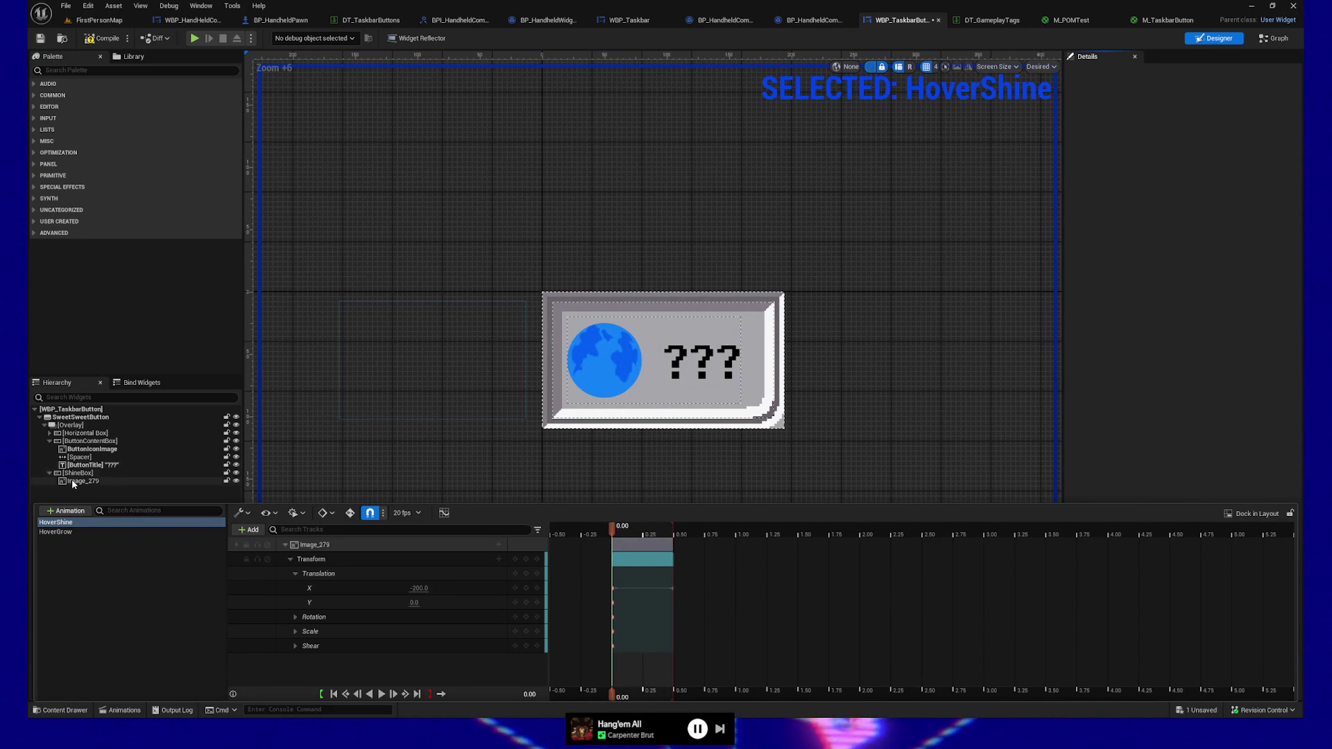
{"action": "left_click", "coordinate": [74, 484]}
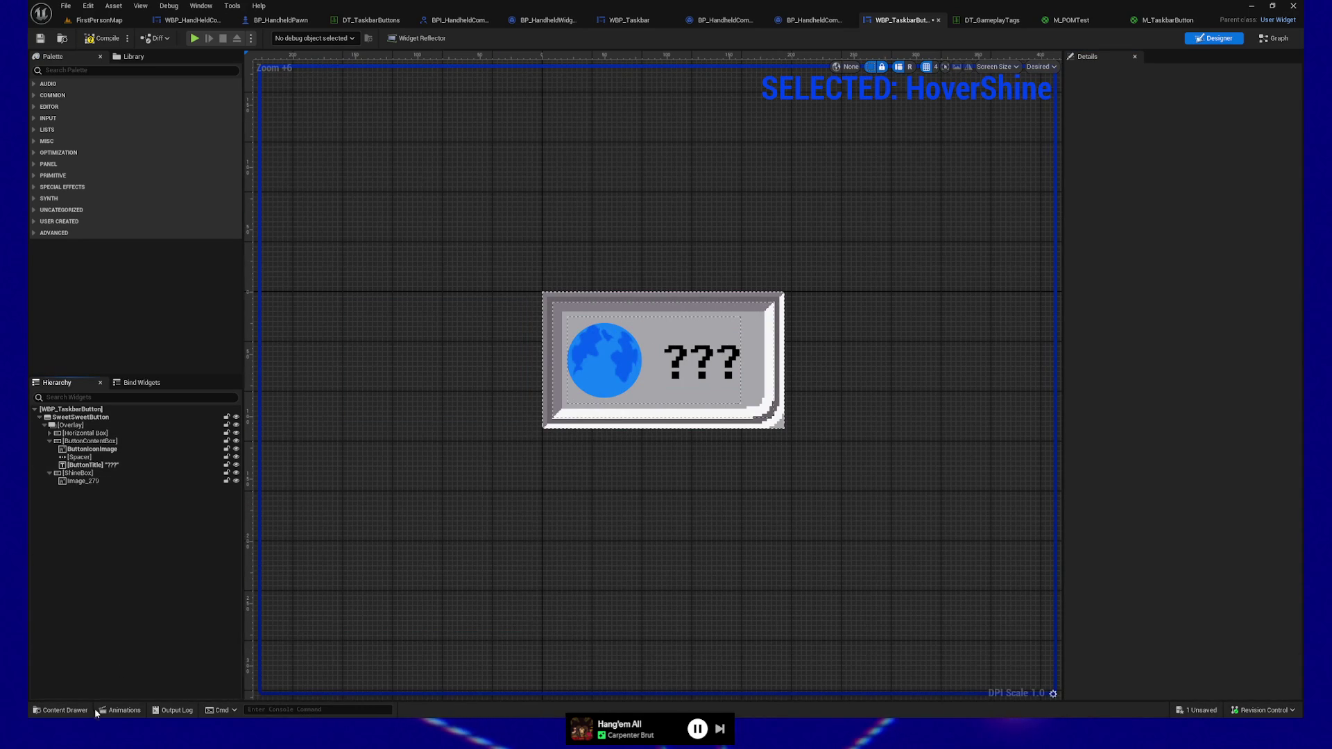
{"action": "left_click", "coordinate": [115, 710]}
{"action": "left_click", "coordinate": [104, 684]}
{"action": "left_click", "coordinate": [181, 415]}
{"action": "left_click", "coordinate": [102, 39]}
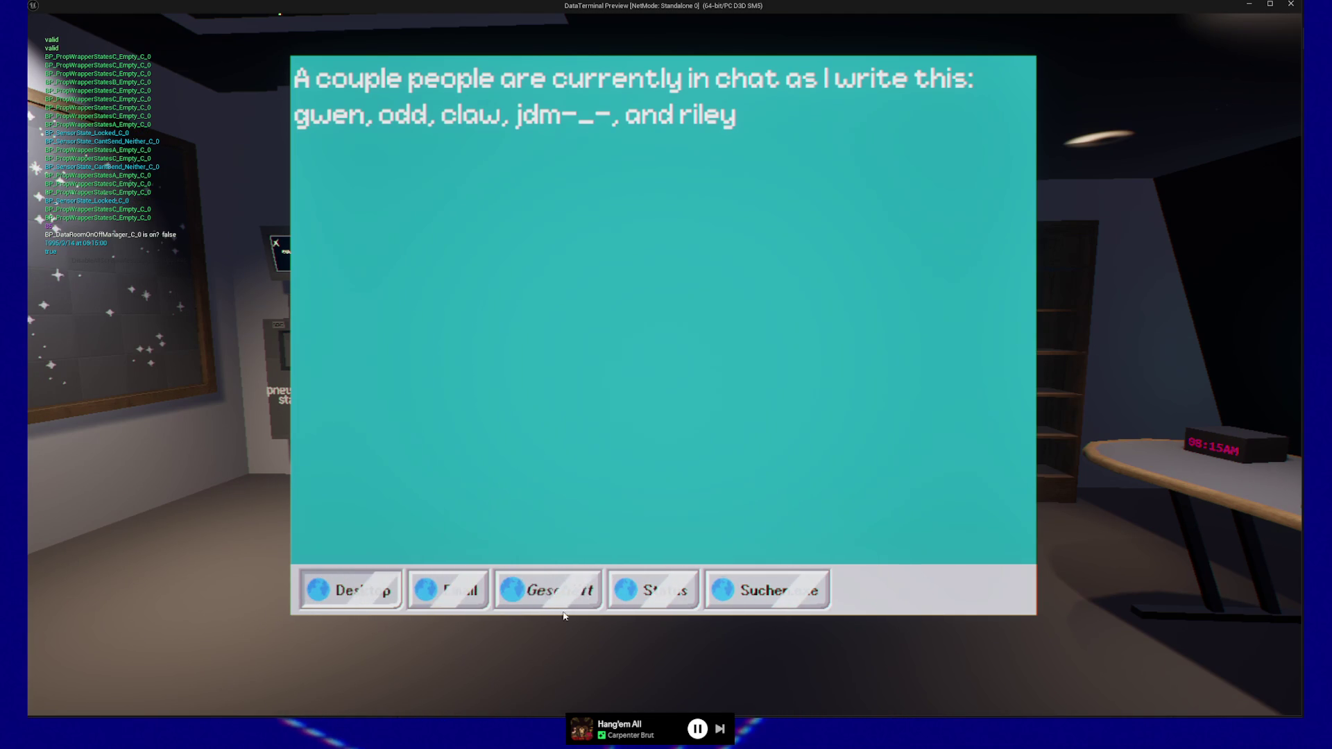
Pause the running game with Esc and quit back to the WBP_TaskbarButton designer
{"action": "left_click", "coordinate": [534, 667]}
{"action": "key", "text": "Escape"}
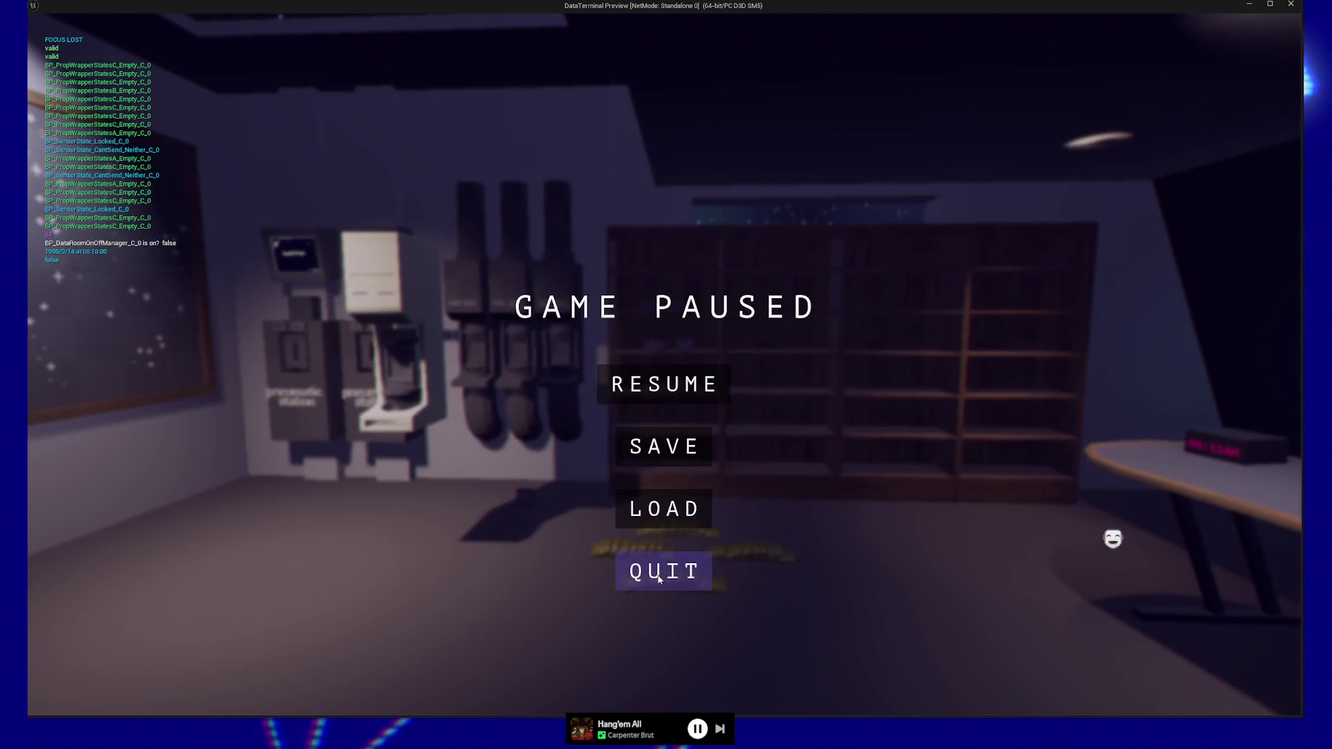
{"action": "left_click", "coordinate": [659, 579]}
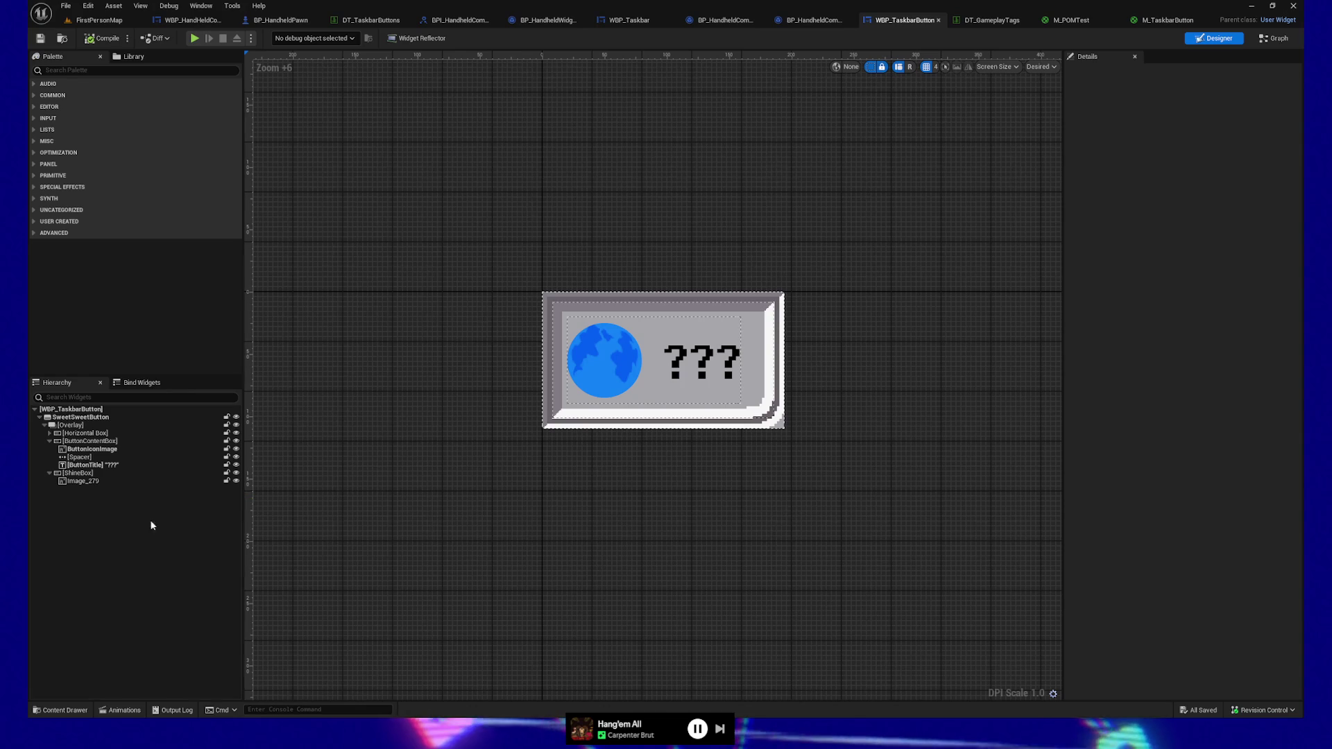
Set Image_279's Render Transform Translation X to -500
{"action": "left_click", "coordinate": [90, 480]}
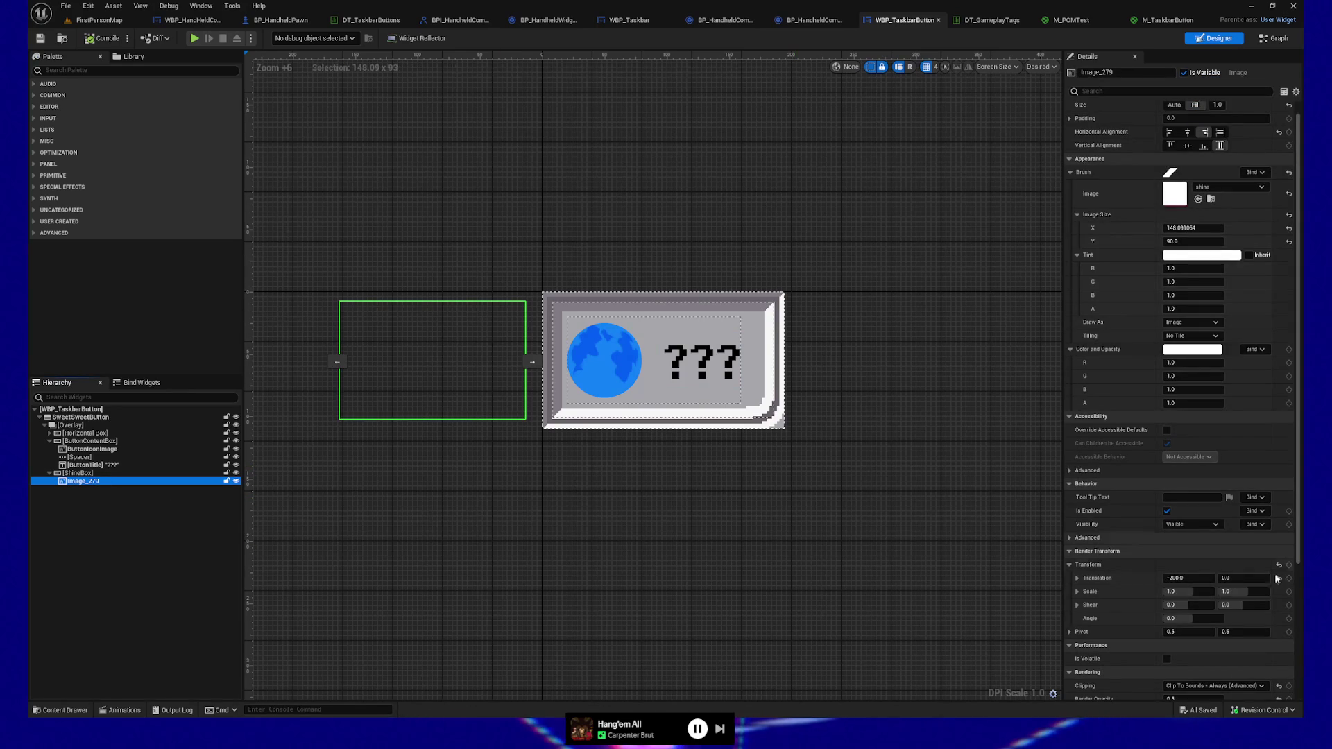
{"action": "scroll", "coordinate": [908, 544], "scroll_direction": "up", "scroll_amount": 2}
{"action": "scroll", "coordinate": [909, 544], "scroll_direction": "down", "scroll_amount": 1}
{"action": "scroll", "coordinate": [910, 549], "scroll_direction": "down", "scroll_amount": 1}
{"action": "left_click_drag", "start_coordinate": [714, 555], "coordinate": [765, 577]}
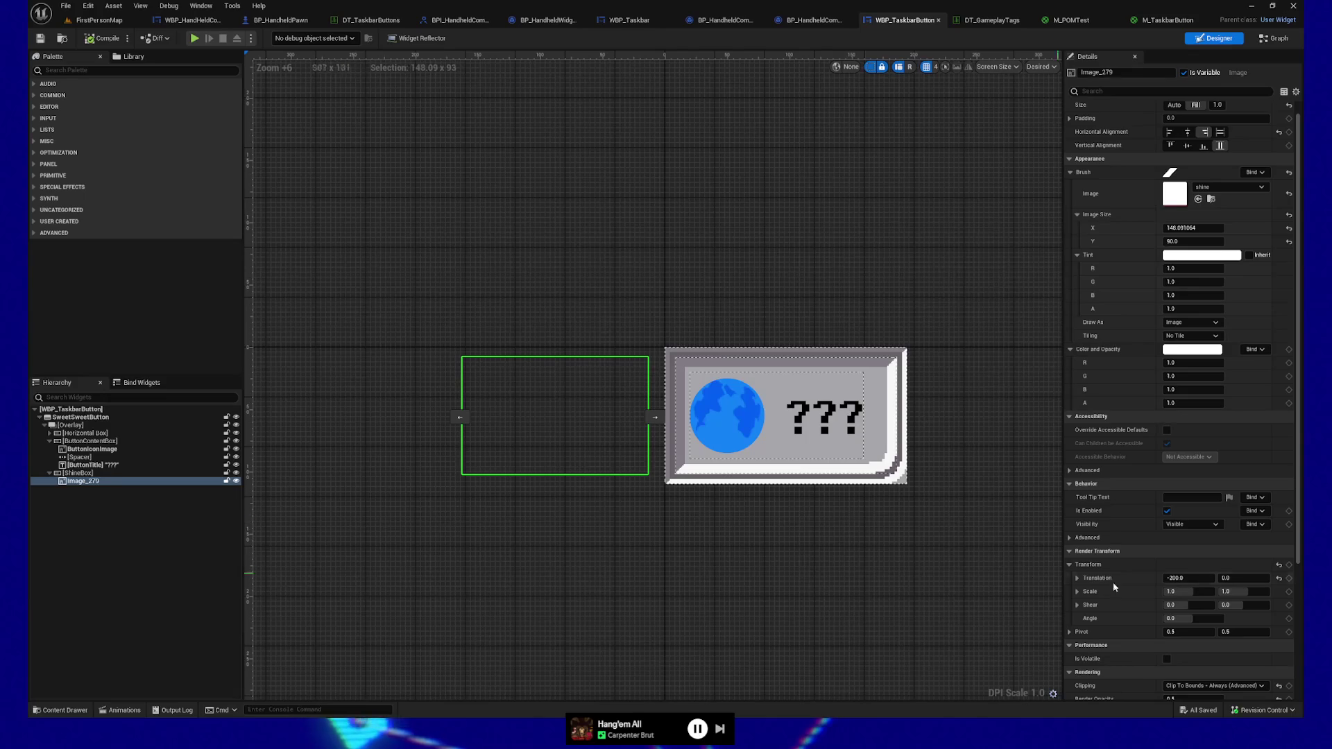
{"action": "left_click", "coordinate": [1182, 578]}
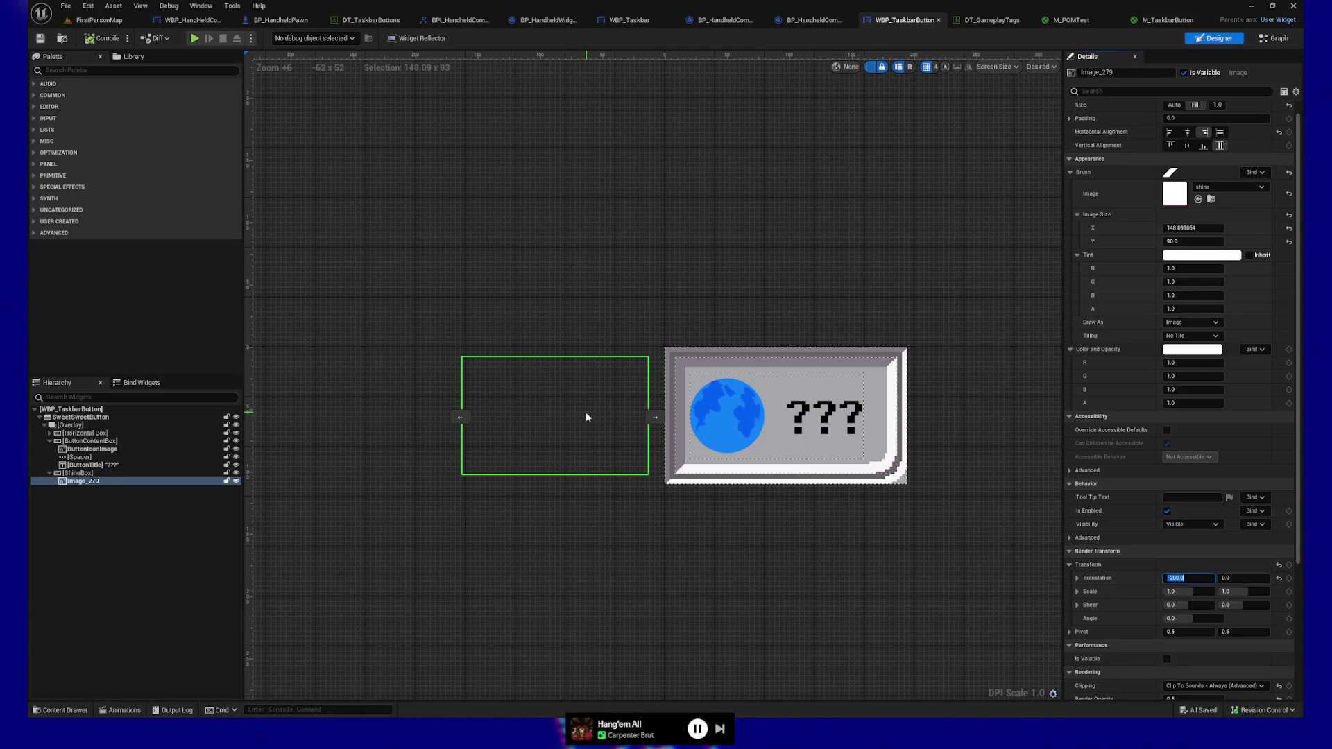
{"action": "type", "text": "-500"}
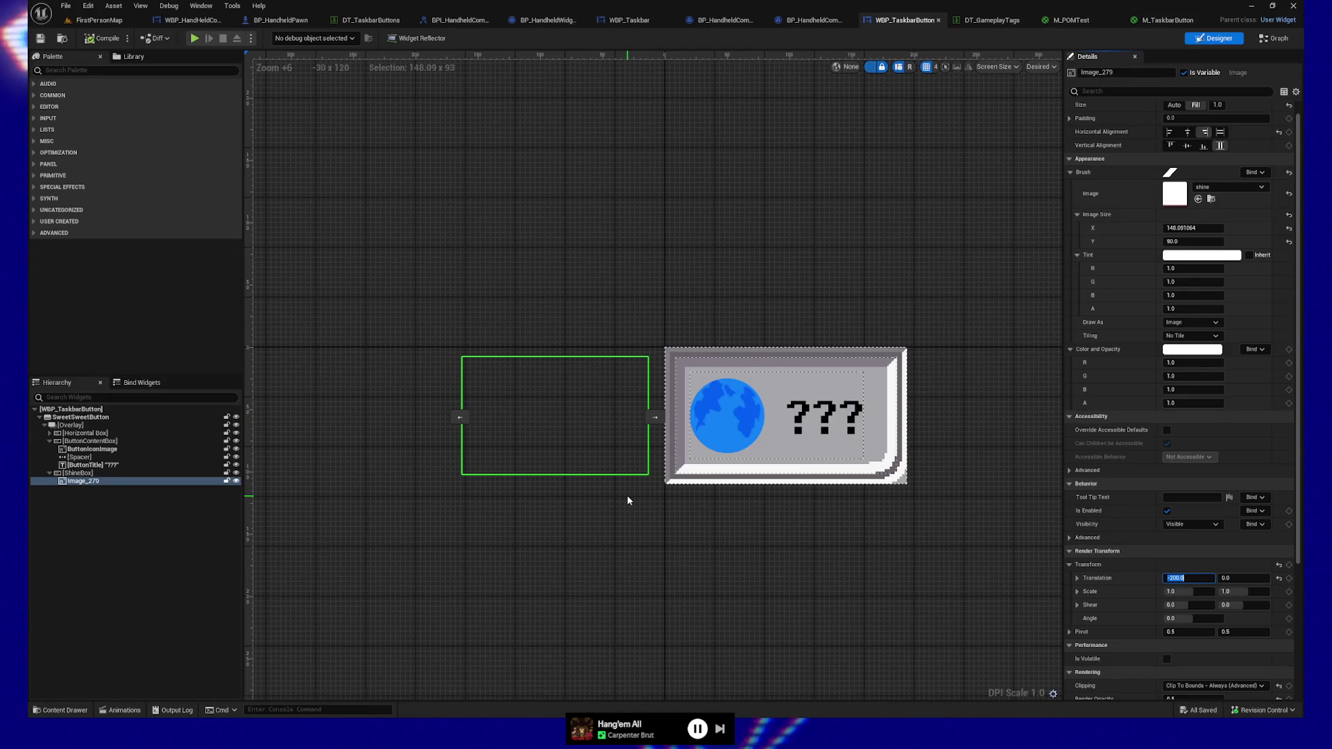
{"action": "key", "text": "Return"}
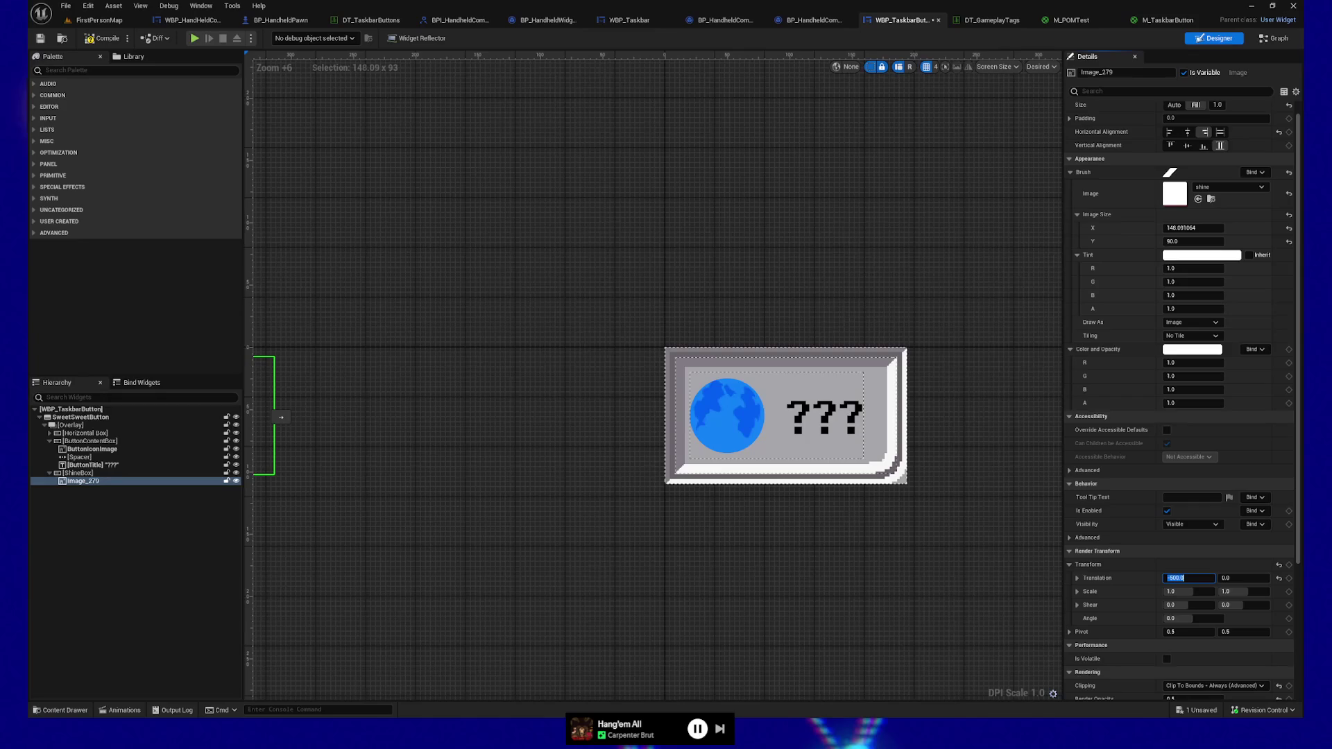
Compile the widget and show the HoverShine animation's transform tracks
{"action": "left_click", "coordinate": [101, 40]}
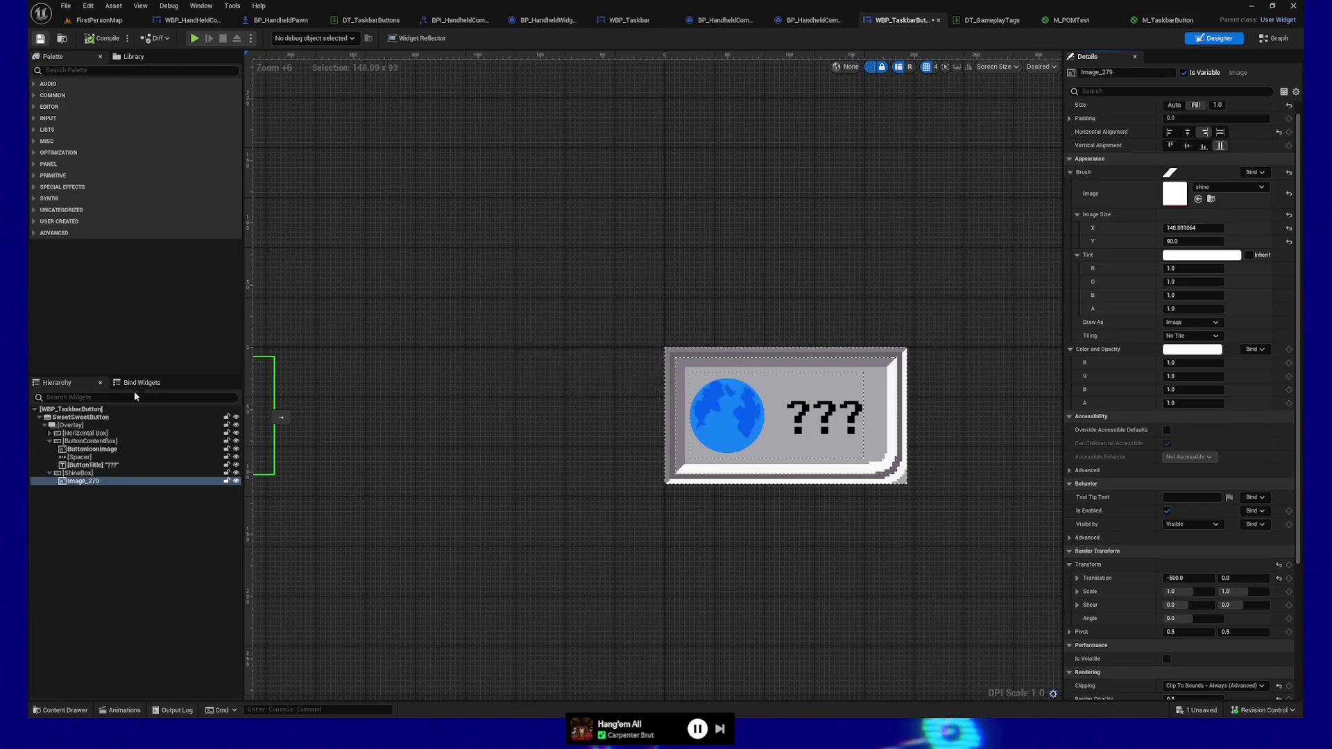
{"action": "left_click", "coordinate": [121, 710]}
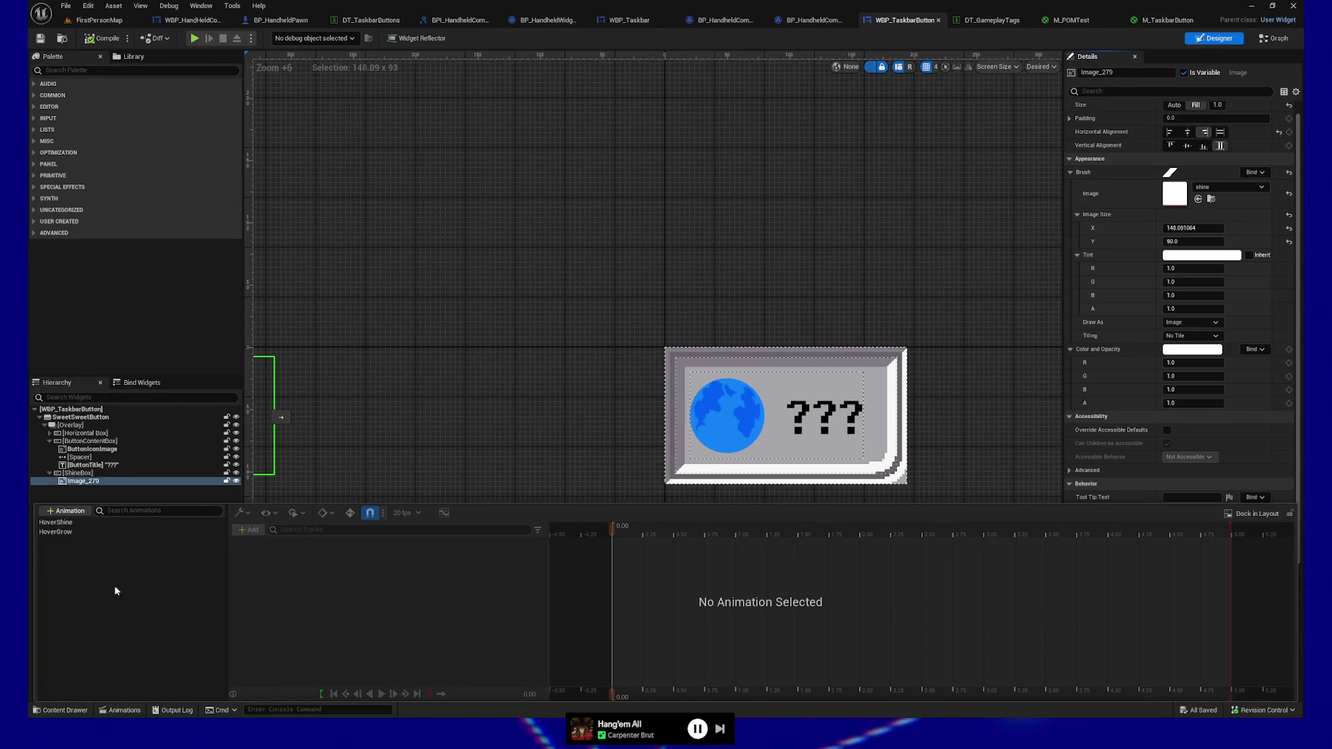
{"action": "left_click", "coordinate": [61, 524]}
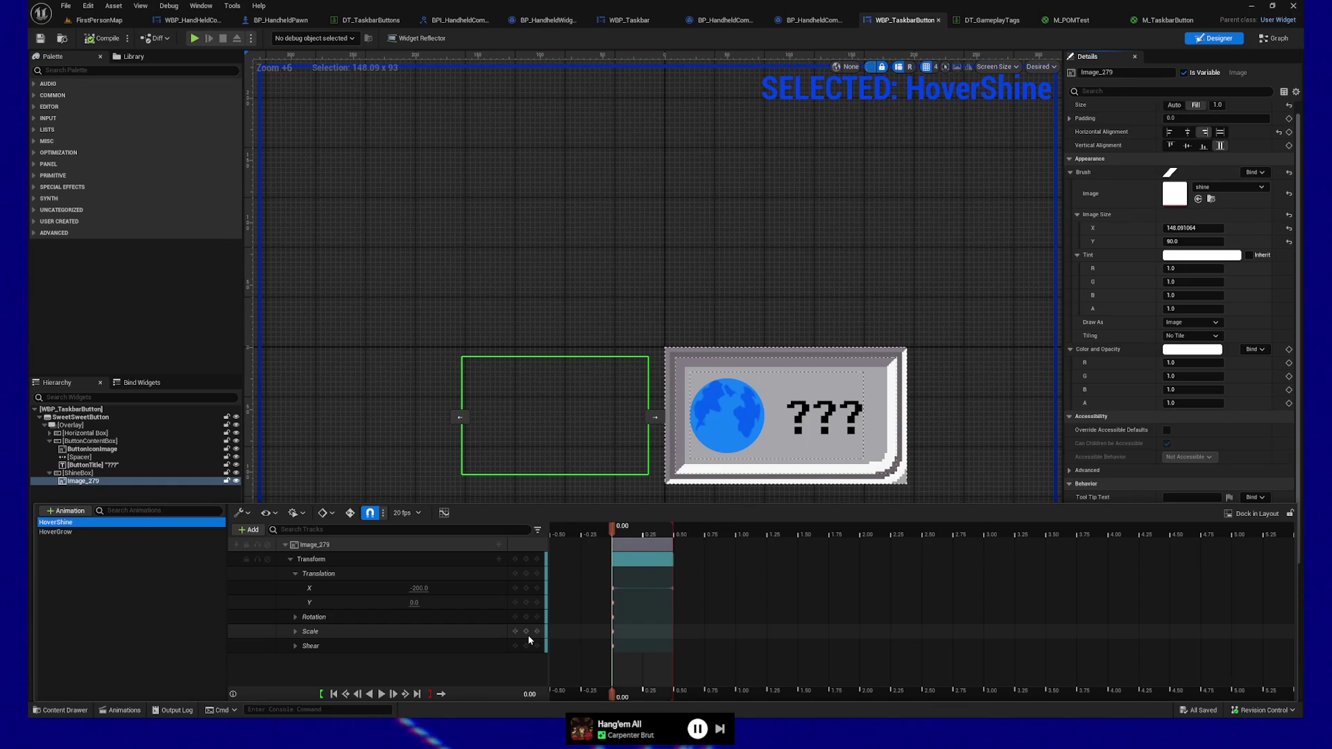
Set the HoverShine starting X translation key to -500 and close the Animations drawer
{"action": "left_click", "coordinate": [420, 588]}
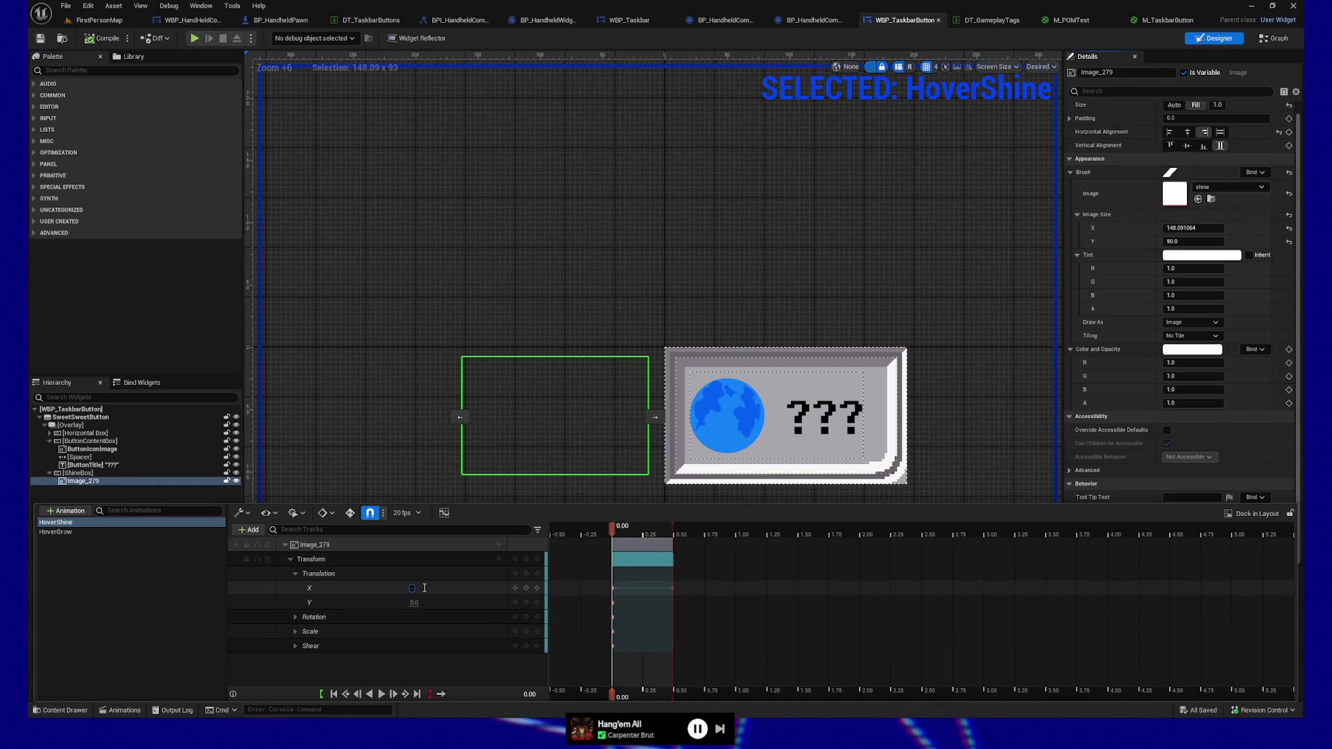
{"action": "key", "text": "Return"}
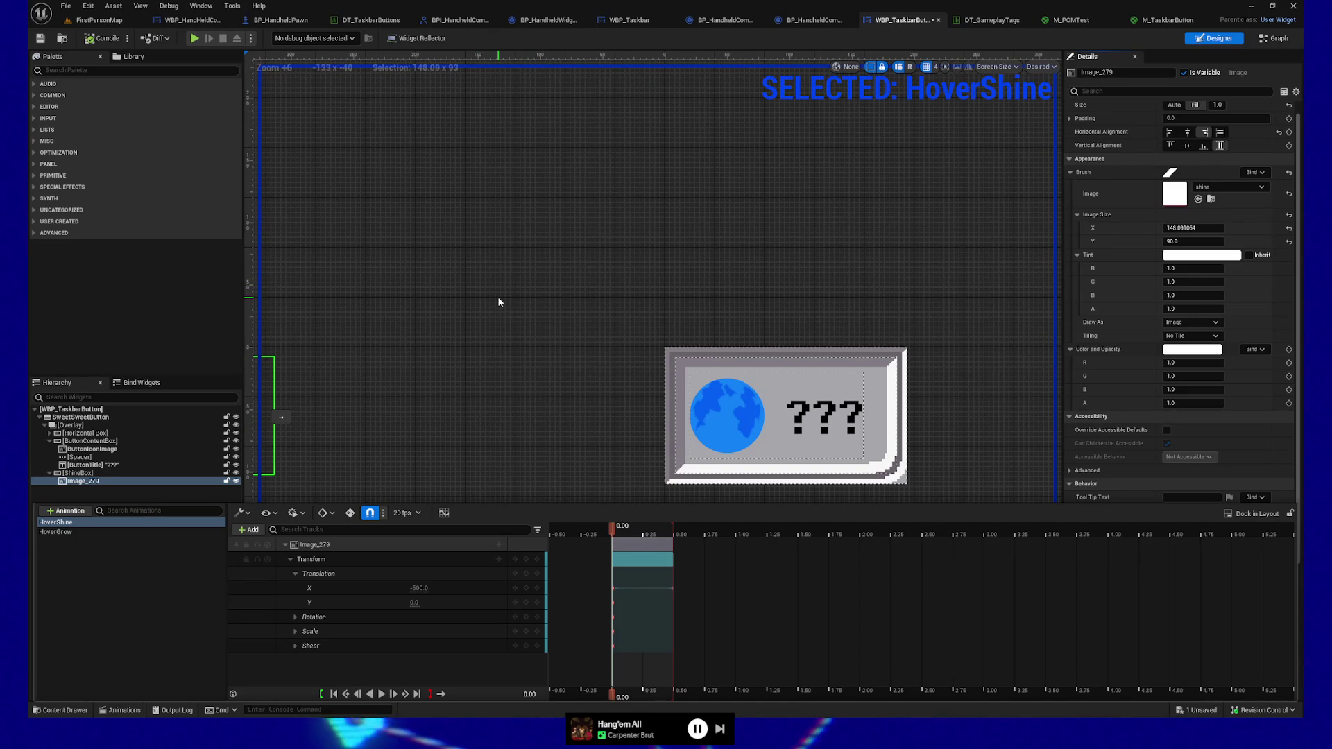
{"action": "left_click", "coordinate": [482, 347]}
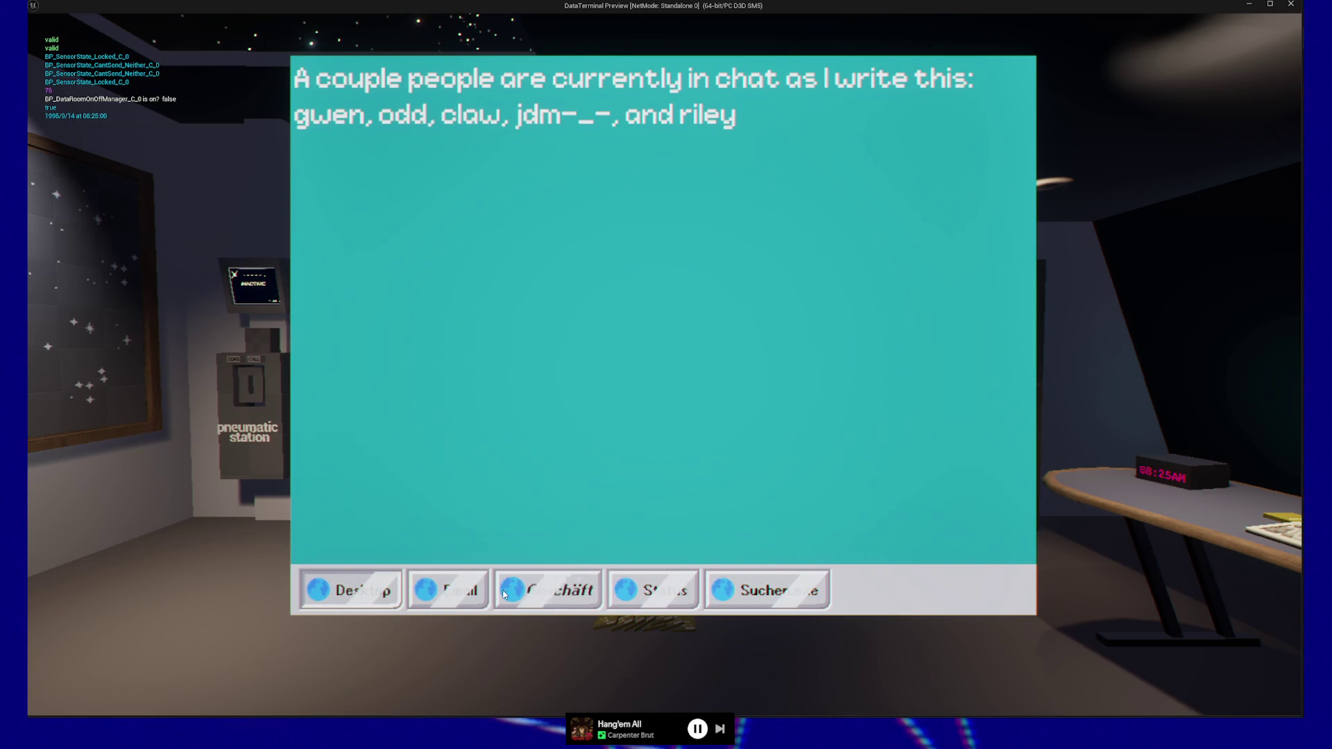
Quit the game preview, duplicate Image_279, then undo the copy and reselect the original
{"action": "key", "text": "Escape"}
{"action": "key", "text": "Escape"}
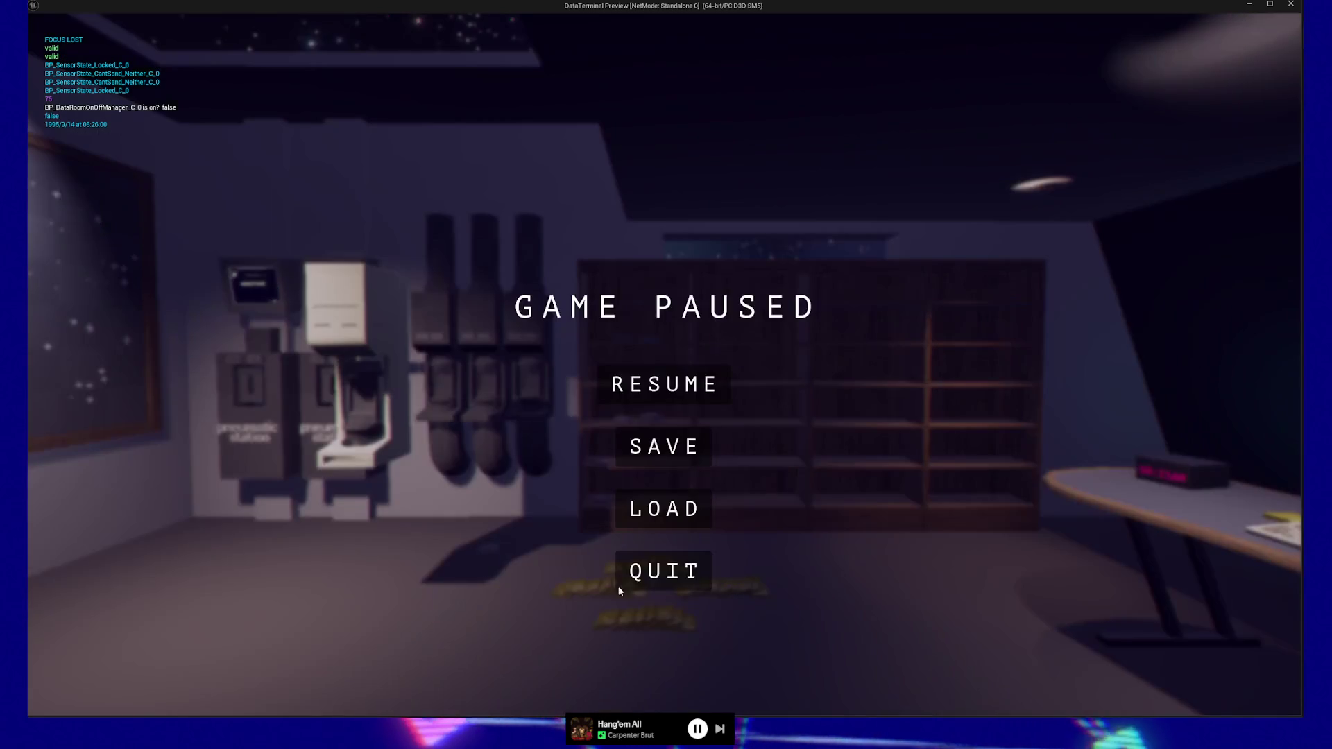
{"action": "left_click", "coordinate": [660, 586]}
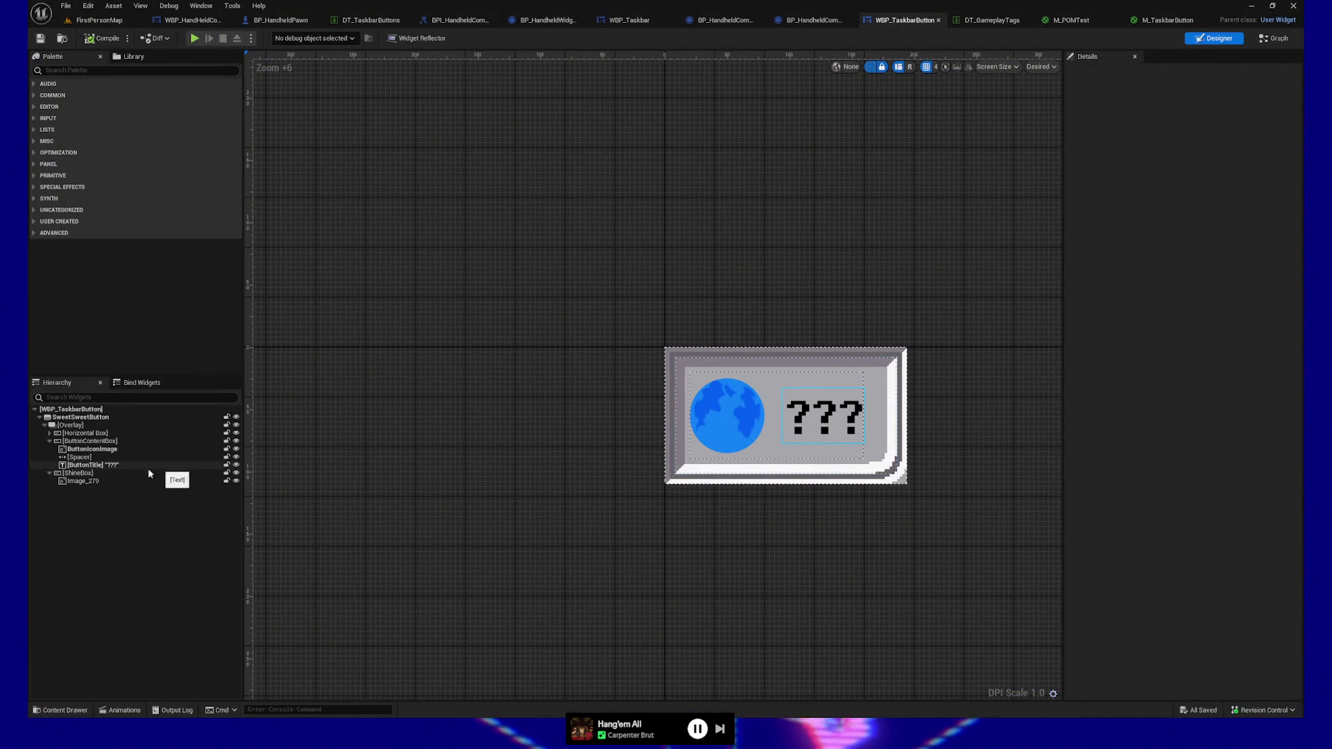
{"action": "left_click", "coordinate": [99, 482]}
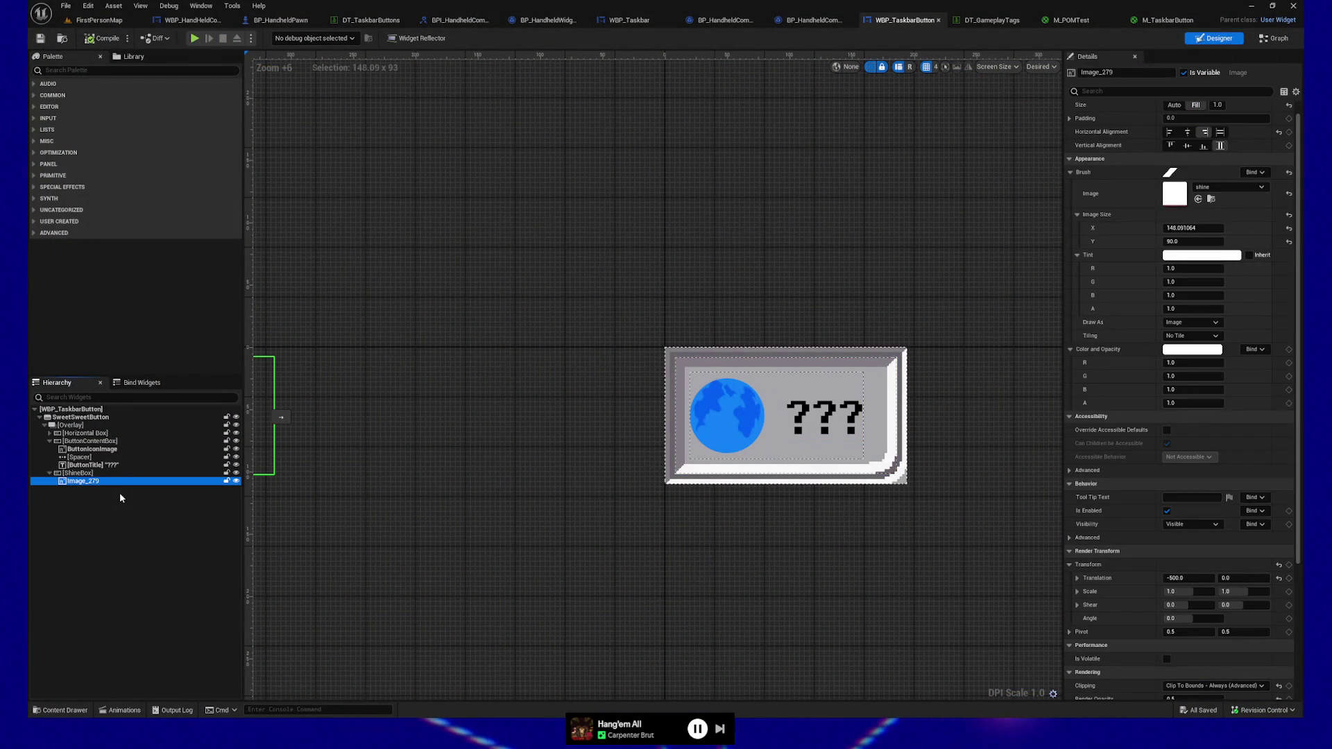
{"action": "key", "text": "ctrl+d"}
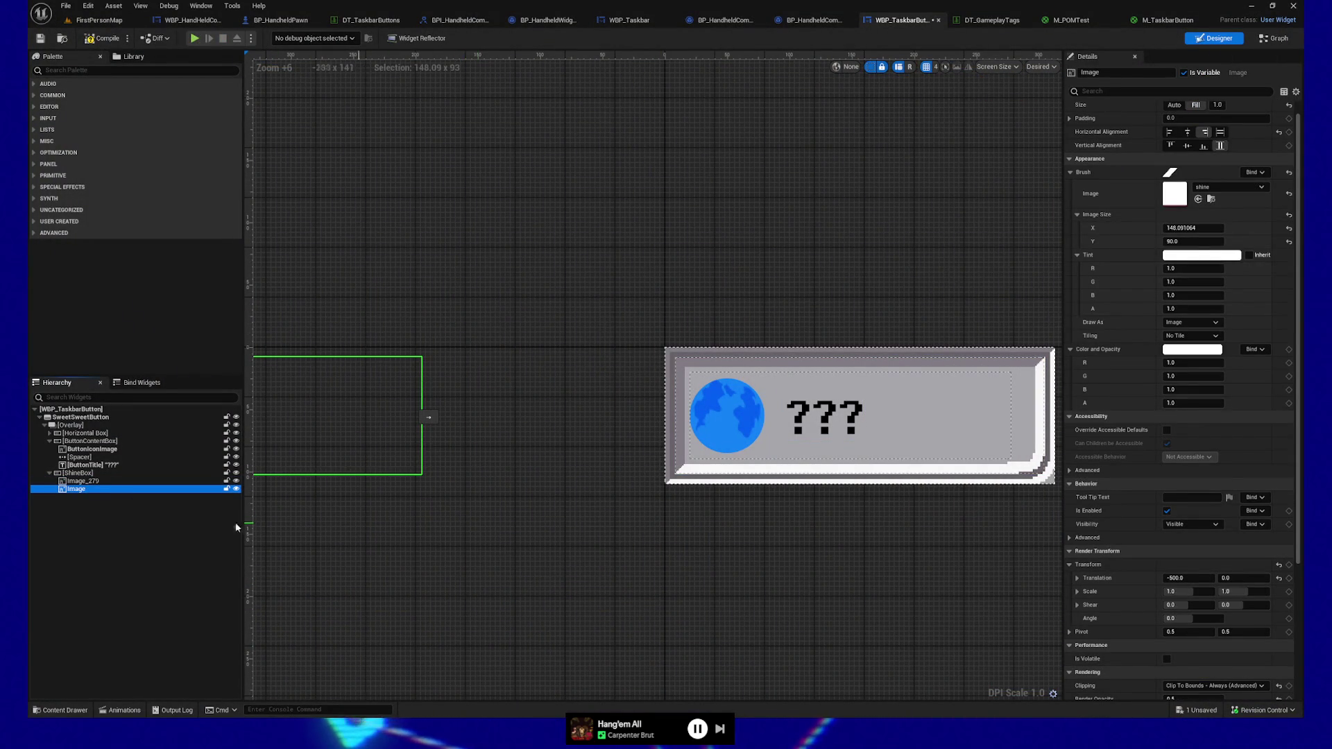
{"action": "mouse_move", "coordinate": [722, 551]}
{"action": "left_mouse_down"}
{"action": "mouse_move", "coordinate": [639, 547]}
{"action": "mouse_move", "coordinate": [681, 553]}
{"action": "left_mouse_up"}
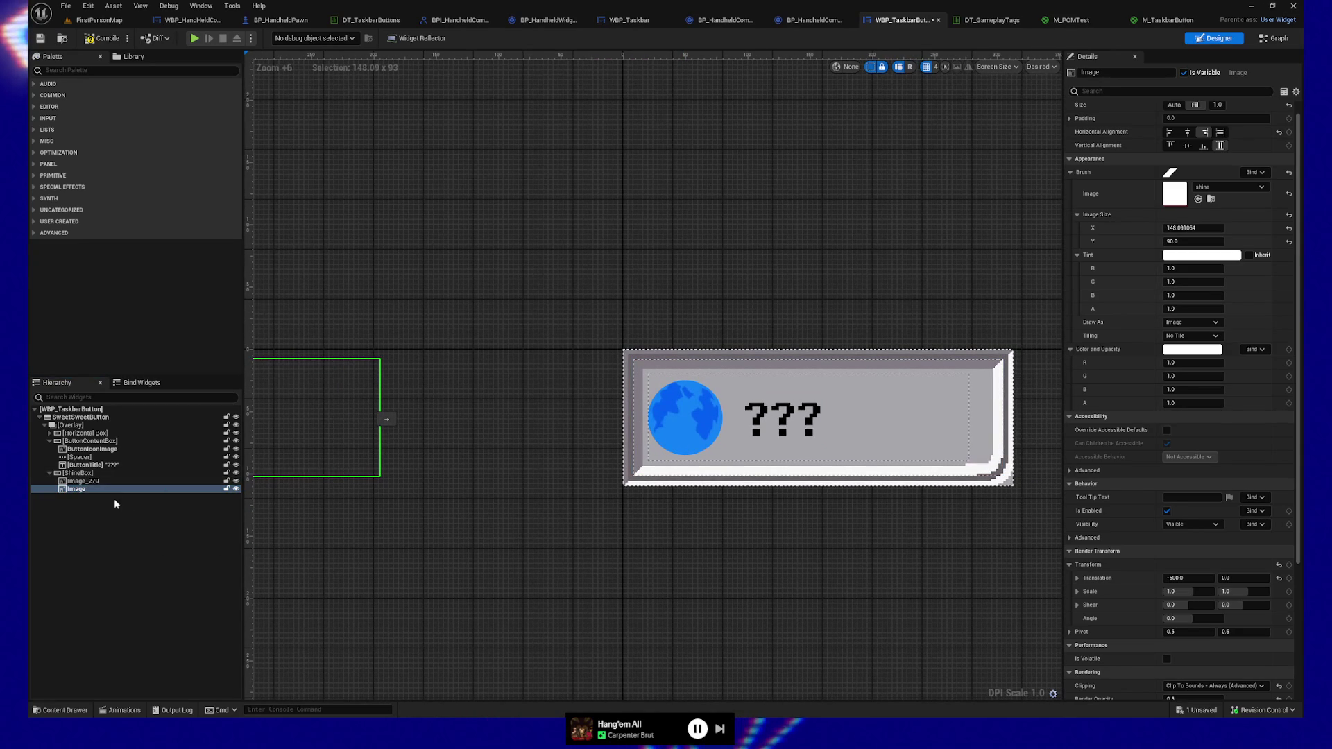
{"action": "key", "text": "ctrl+z"}
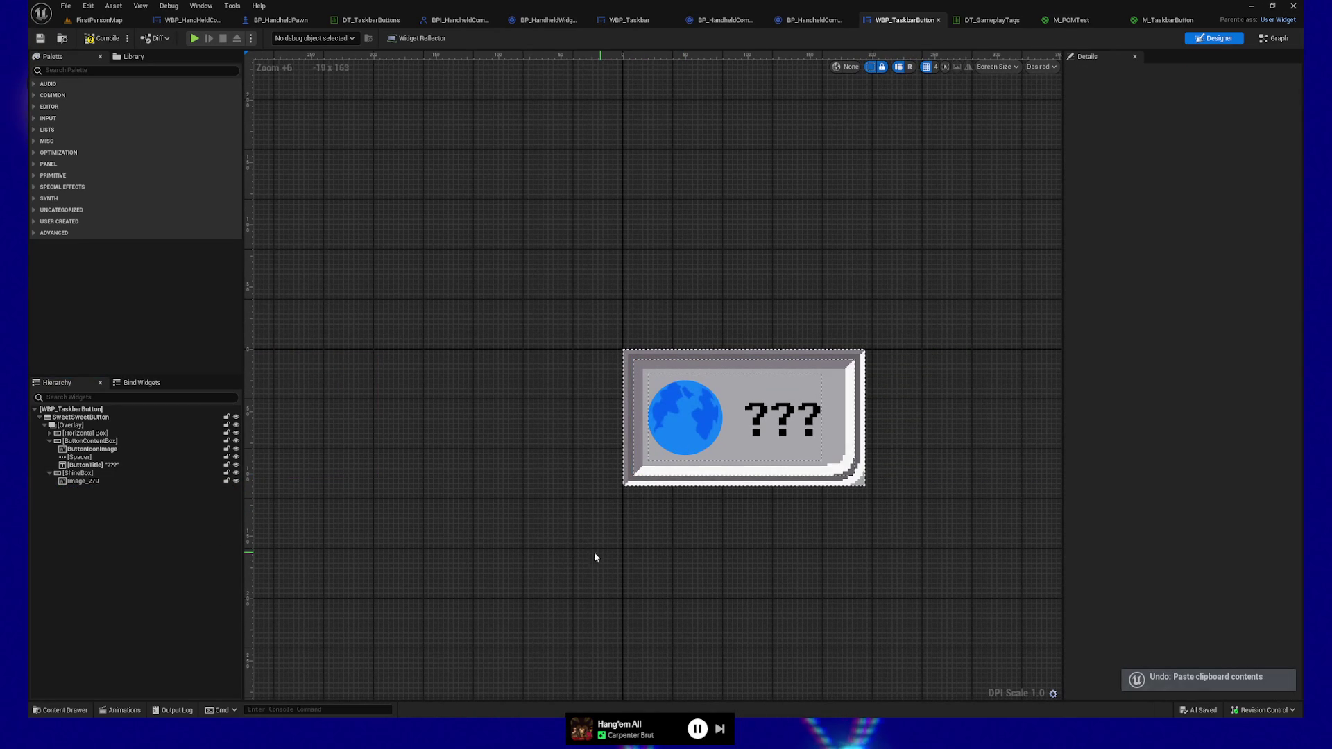
{"action": "left_click_drag", "start_coordinate": [594, 551], "coordinate": [652, 552]}
{"action": "left_click", "coordinate": [97, 481]}
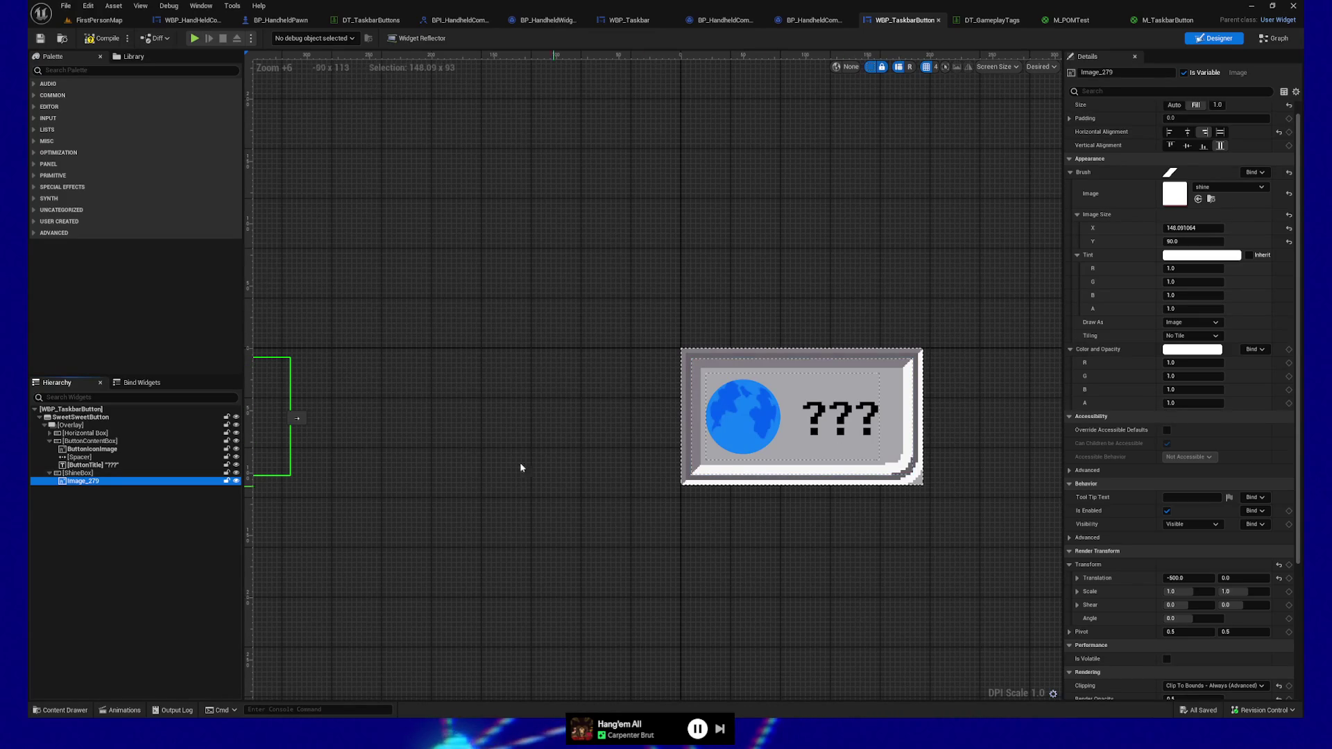
{"action": "left_click", "coordinate": [86, 36]}
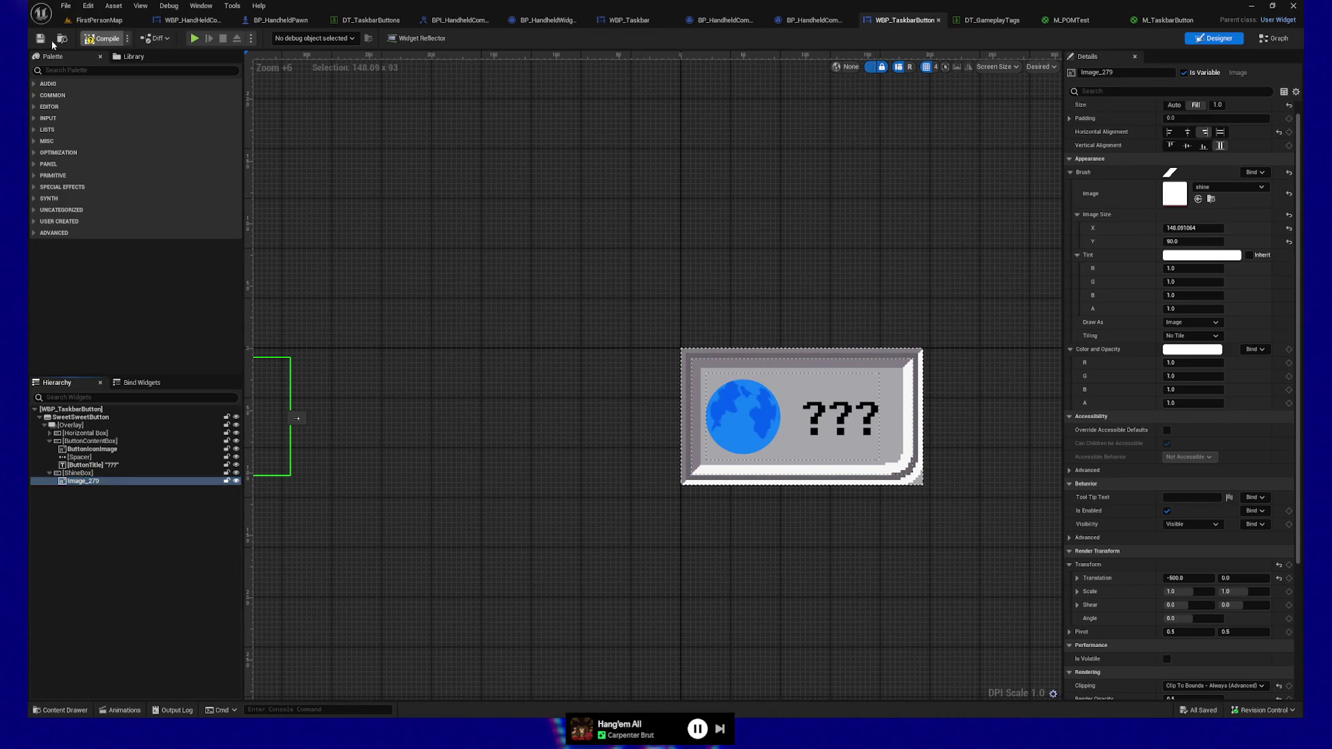
Run a quick game preview, quit from the pause menu, then open and close the Animations drawer
{"action": "left_click", "coordinate": [195, 40]}
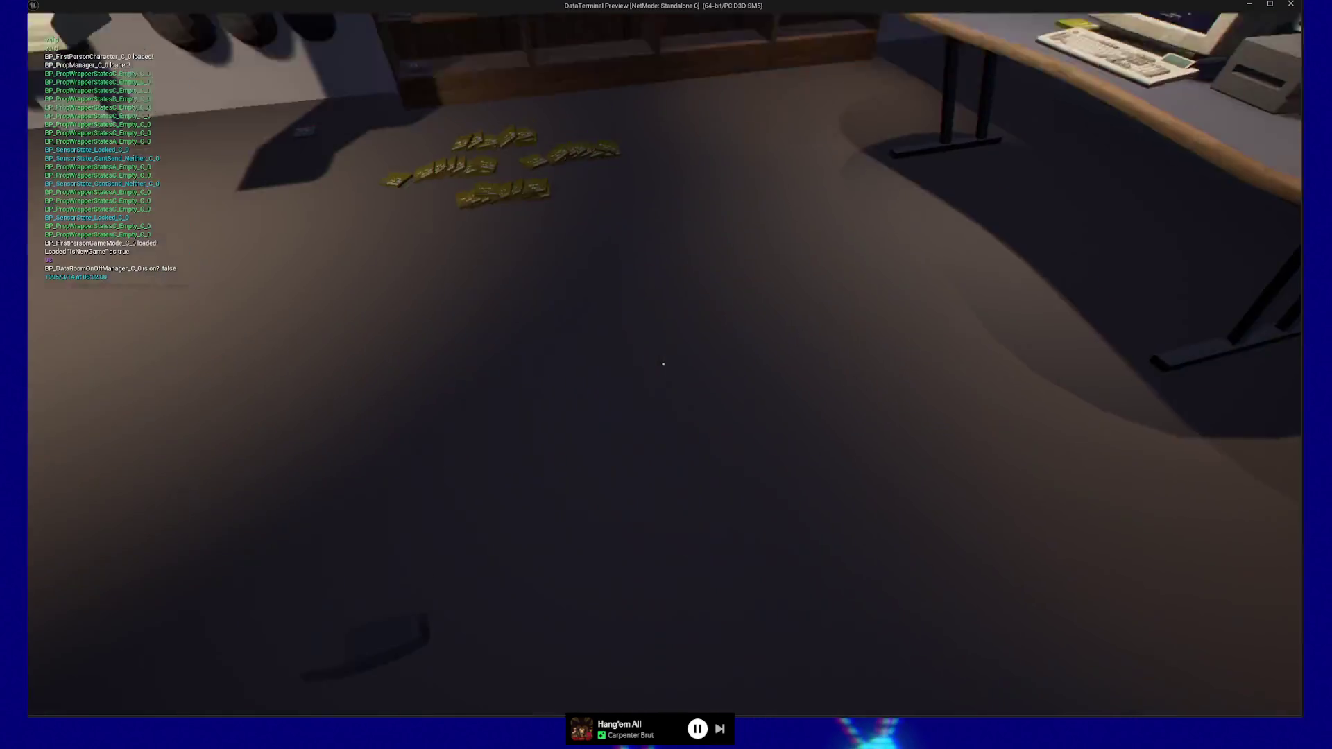
{"action": "key", "text": "Escape"}
{"action": "left_click", "coordinate": [655, 567]}
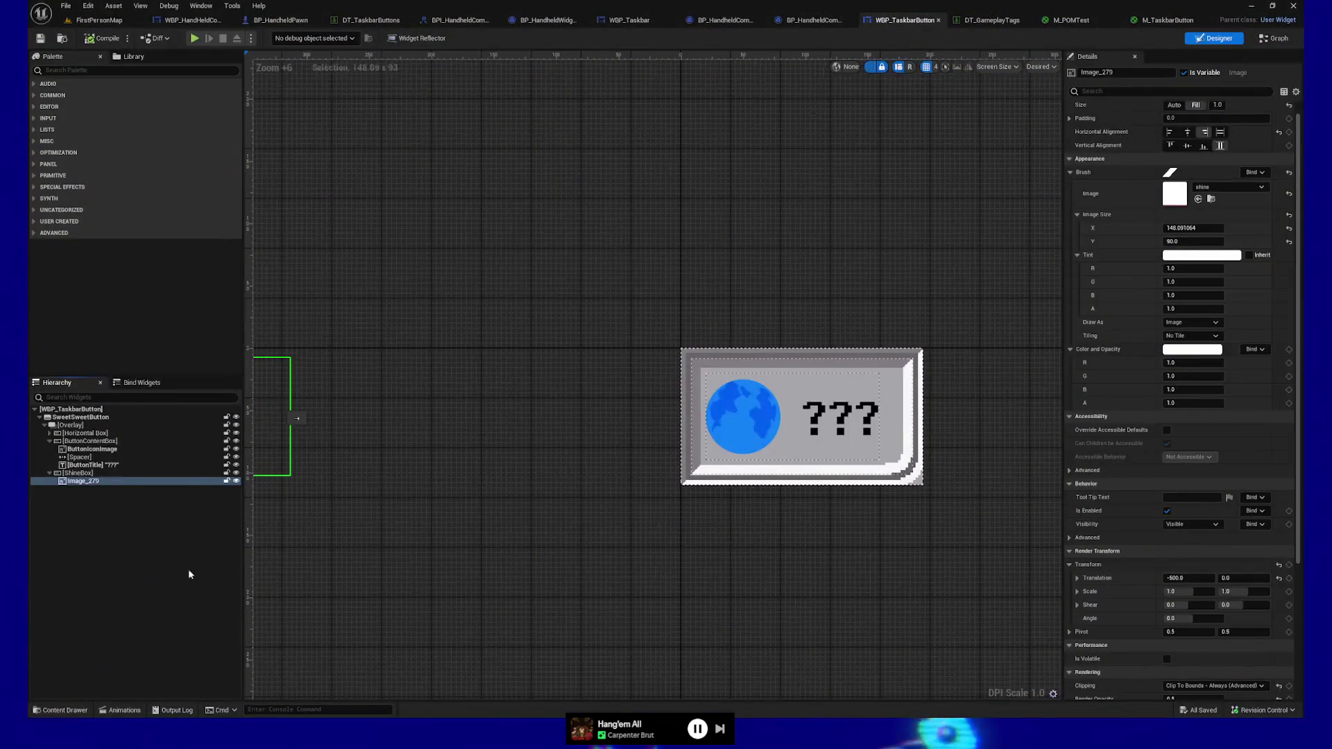
{"action": "left_click", "coordinate": [122, 710]}
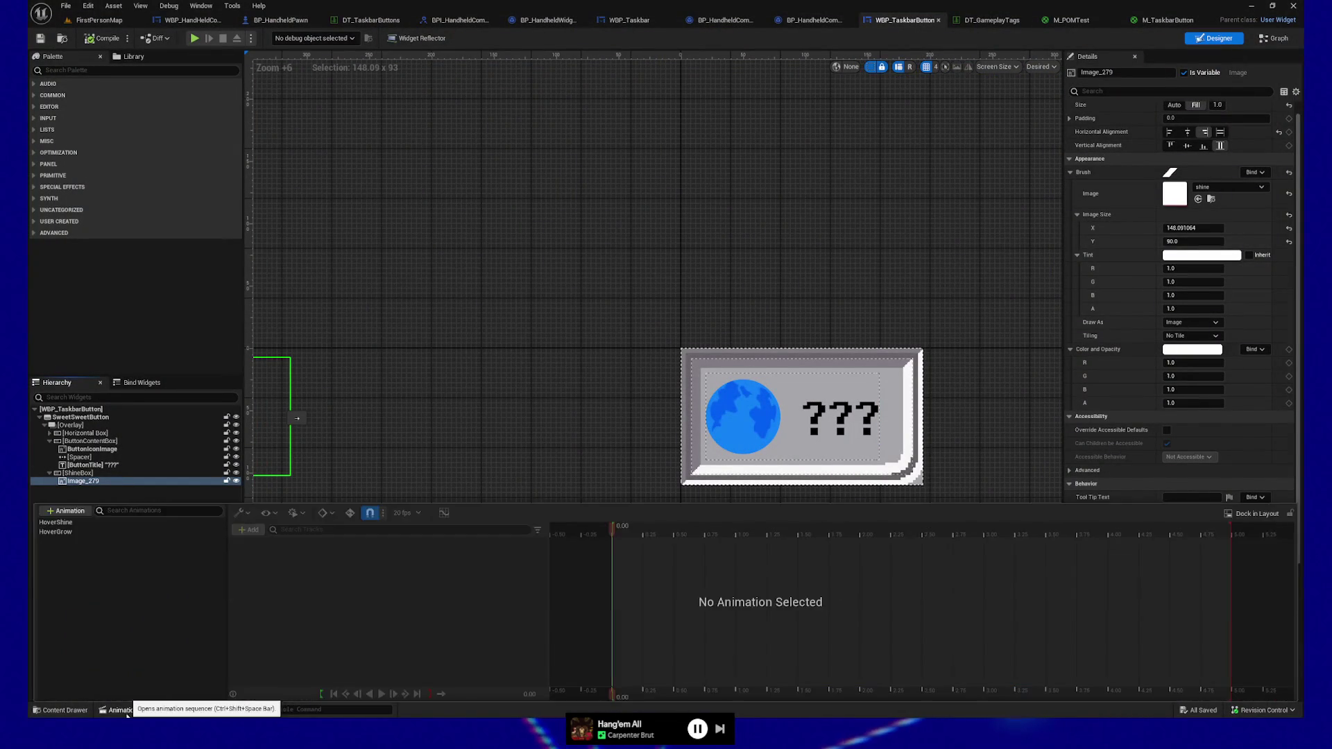
{"action": "left_click", "coordinate": [837, 158]}
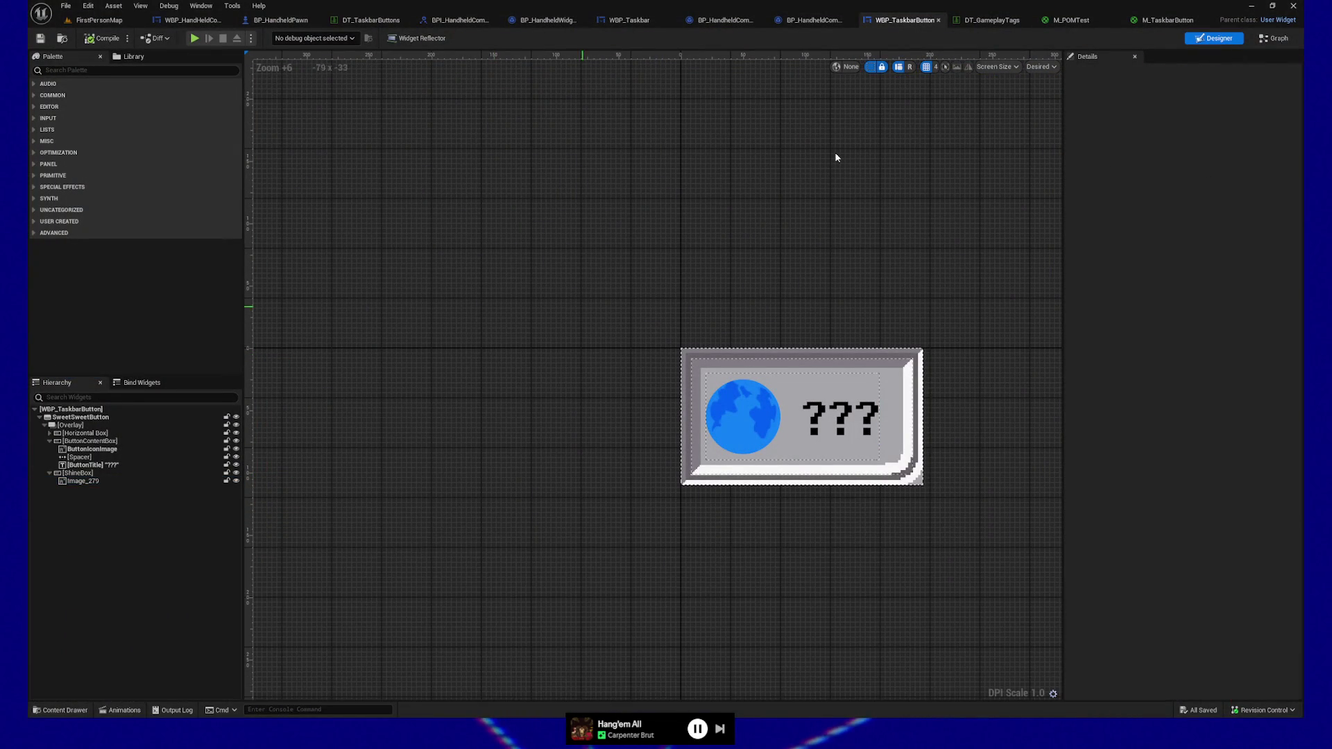
Open the Event Graph and arrange the Hover Grow and Play Animation Forward nodes in view
{"action": "left_click", "coordinate": [1274, 38]}
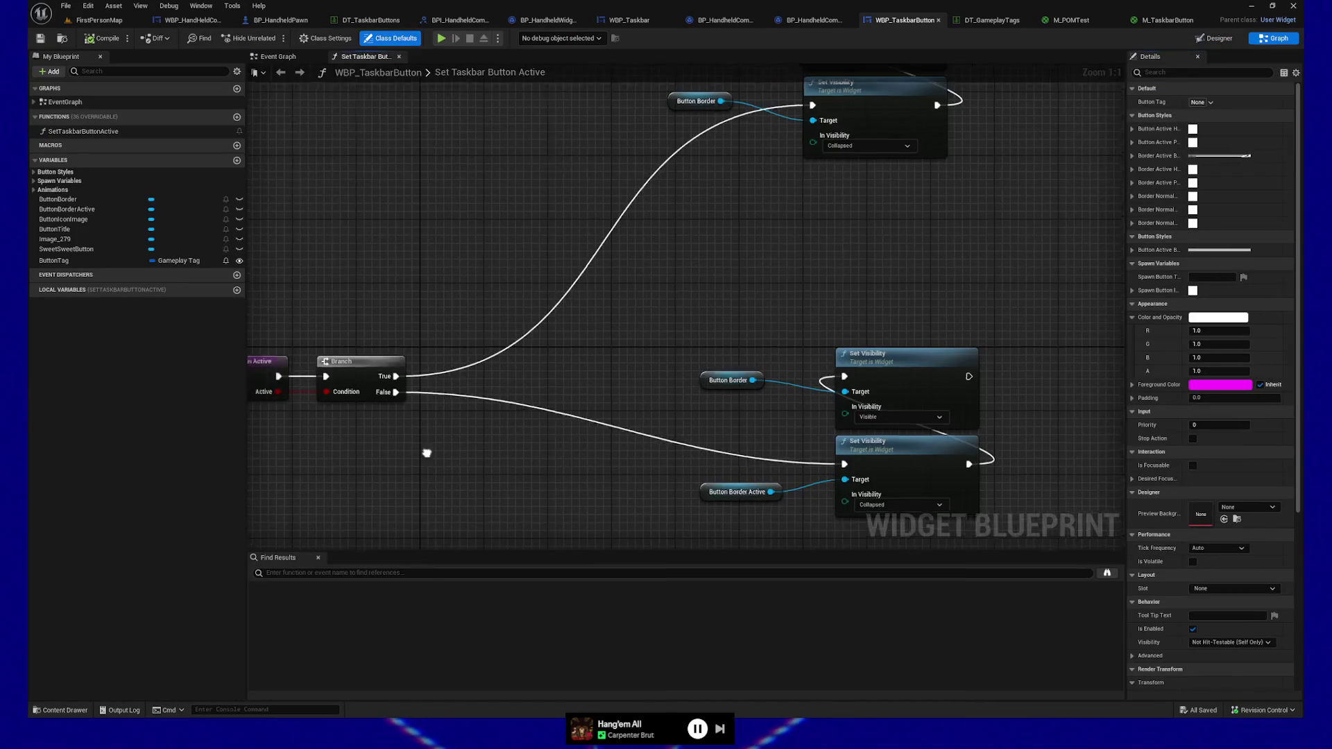
{"action": "left_click", "coordinate": [287, 61]}
{"action": "left_click_drag", "start_coordinate": [535, 383], "coordinate": [476, 308]}
{"action": "left_click_drag", "start_coordinate": [532, 451], "coordinate": [459, 449]}
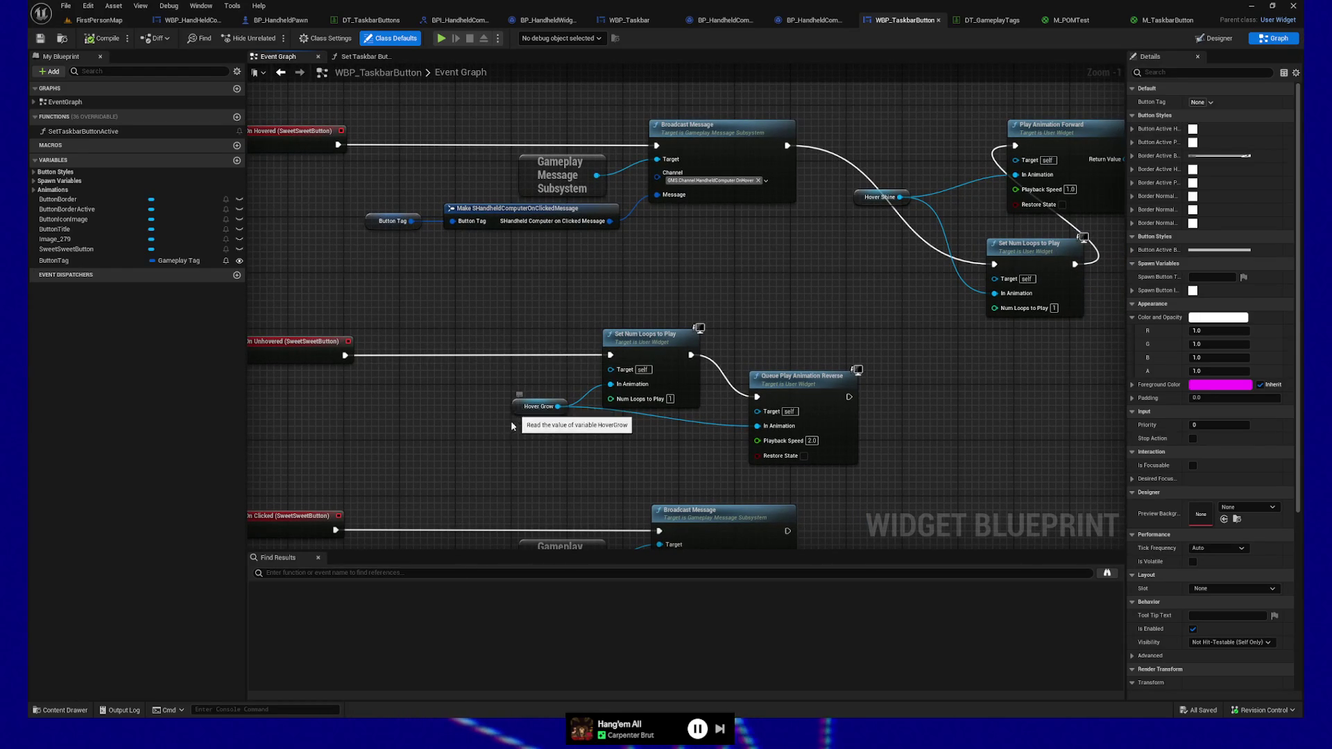
{"action": "left_click_drag", "start_coordinate": [517, 411], "coordinate": [510, 432]}
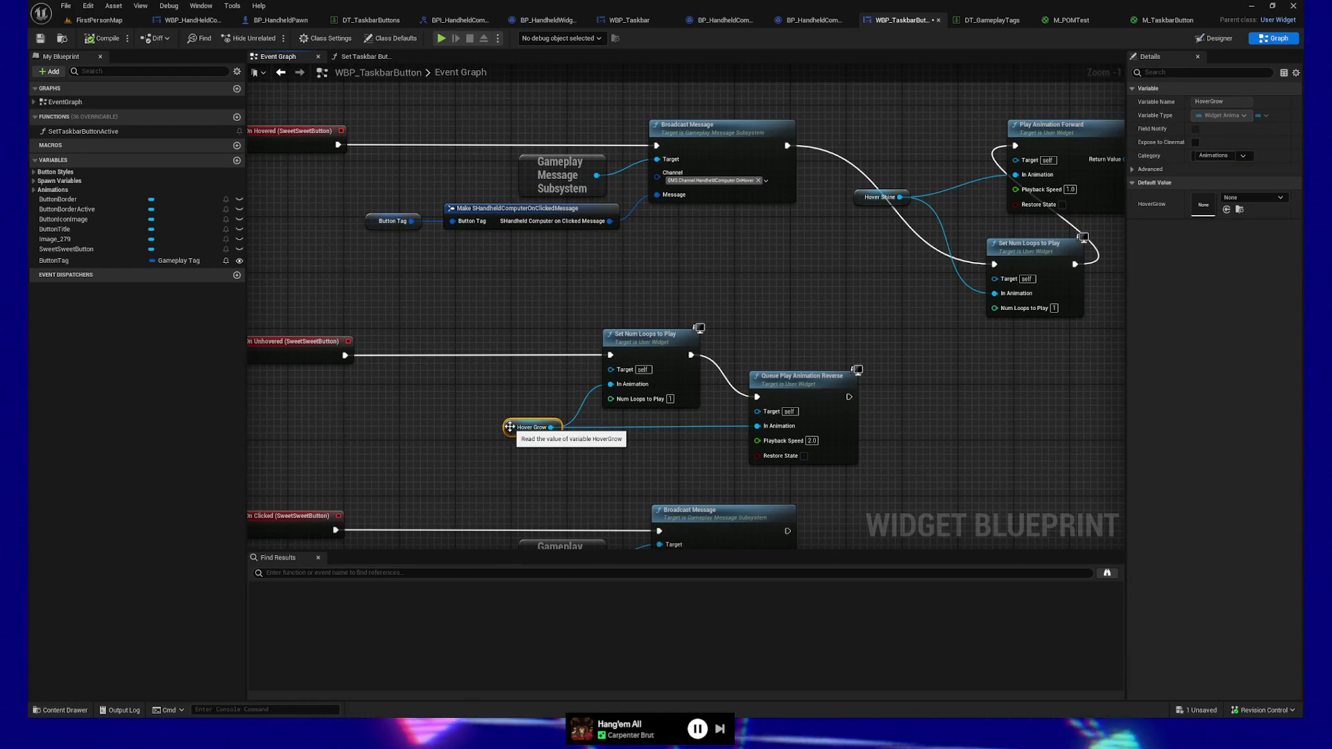
{"action": "left_click_drag", "start_coordinate": [595, 467], "coordinate": [566, 469]}
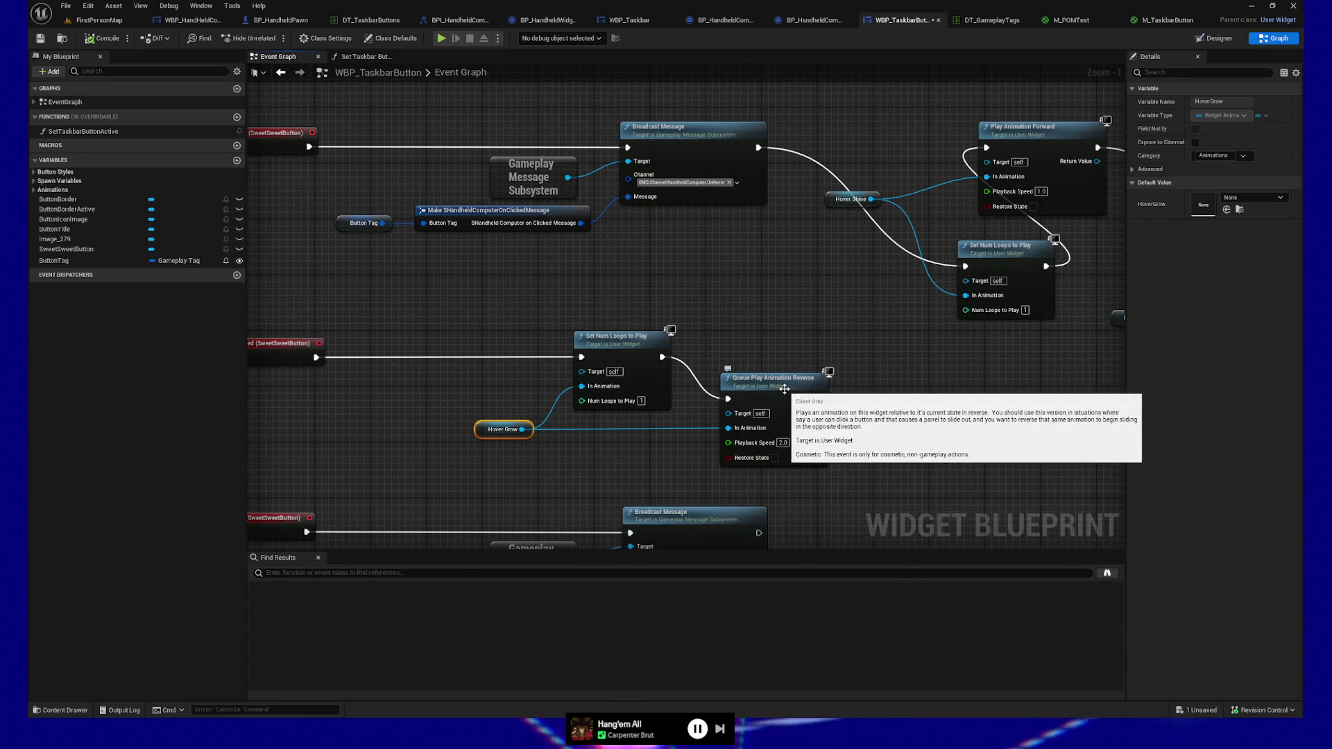
Reroute Hover Grow into the reverse node's In Animation, straighten it, and add an Image_279 reference
{"action": "double_click", "coordinate": [661, 427]}
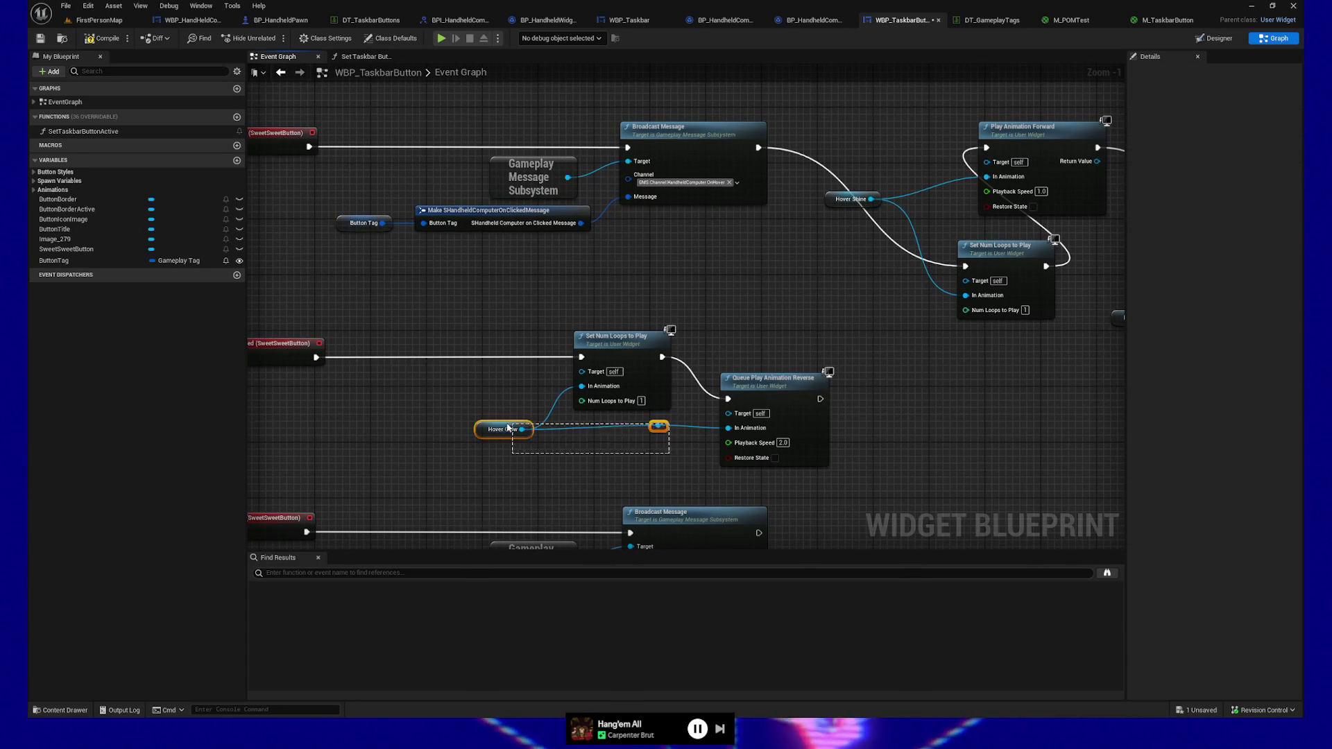
{"action": "left_click_drag", "start_coordinate": [695, 432], "coordinate": [729, 428]}
{"action": "left_click_drag", "start_coordinate": [840, 478], "coordinate": [566, 325]}
{"action": "key", "text": "q"}
{"action": "mouse_move", "coordinate": [802, 441]}
{"action": "left_mouse_down"}
{"action": "mouse_move", "coordinate": [802, 452]}
{"action": "mouse_move", "coordinate": [745, 451]}
{"action": "left_mouse_up"}
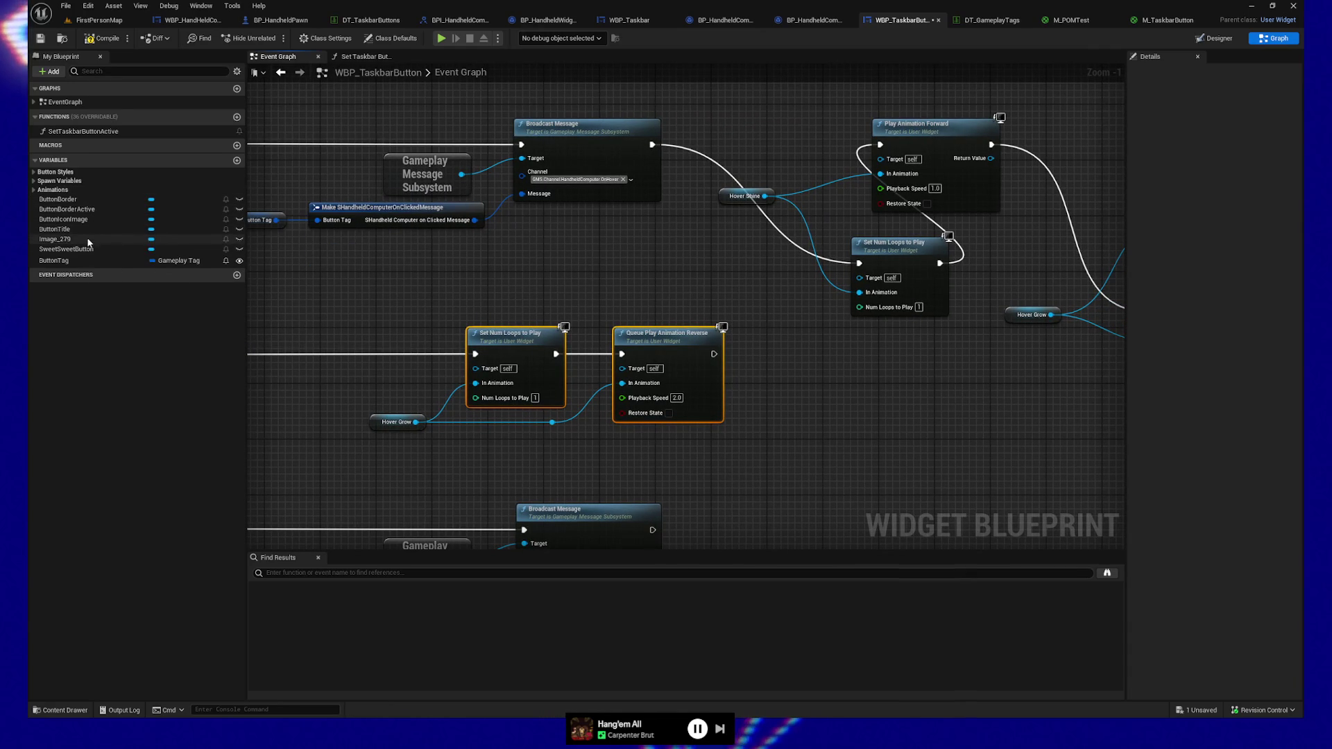
{"action": "mouse_move", "coordinate": [94, 239]}
{"action": "left_mouse_down"}
{"action": "mouse_move", "coordinate": [767, 392]}
{"action": "mouse_move", "coordinate": [825, 432]}
{"action": "mouse_move", "coordinate": [805, 417]}
{"action": "mouse_move", "coordinate": [897, 414]}
{"action": "left_mouse_up"}
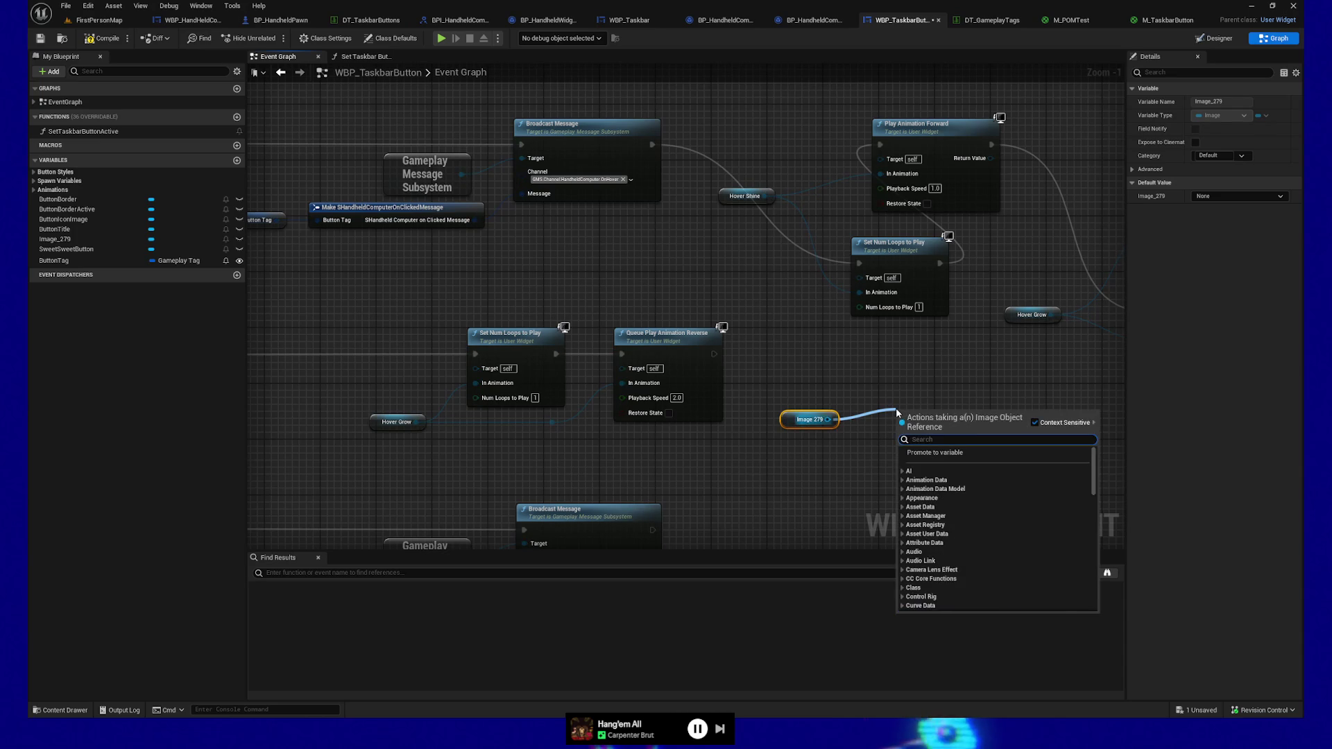
Add a Set Render Translation node for Image_279 with X set to -500
{"action": "type", "text": "set ren"}
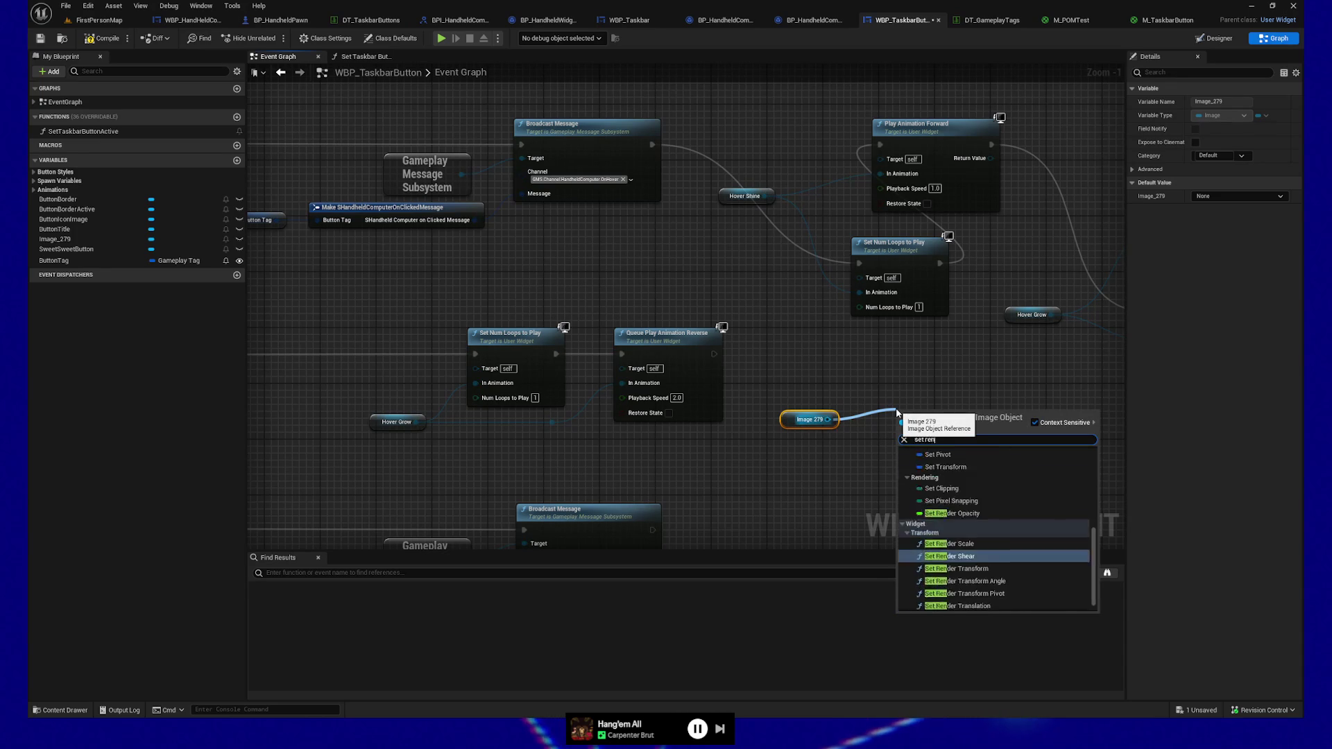
{"action": "type", "text": "der transfo"}
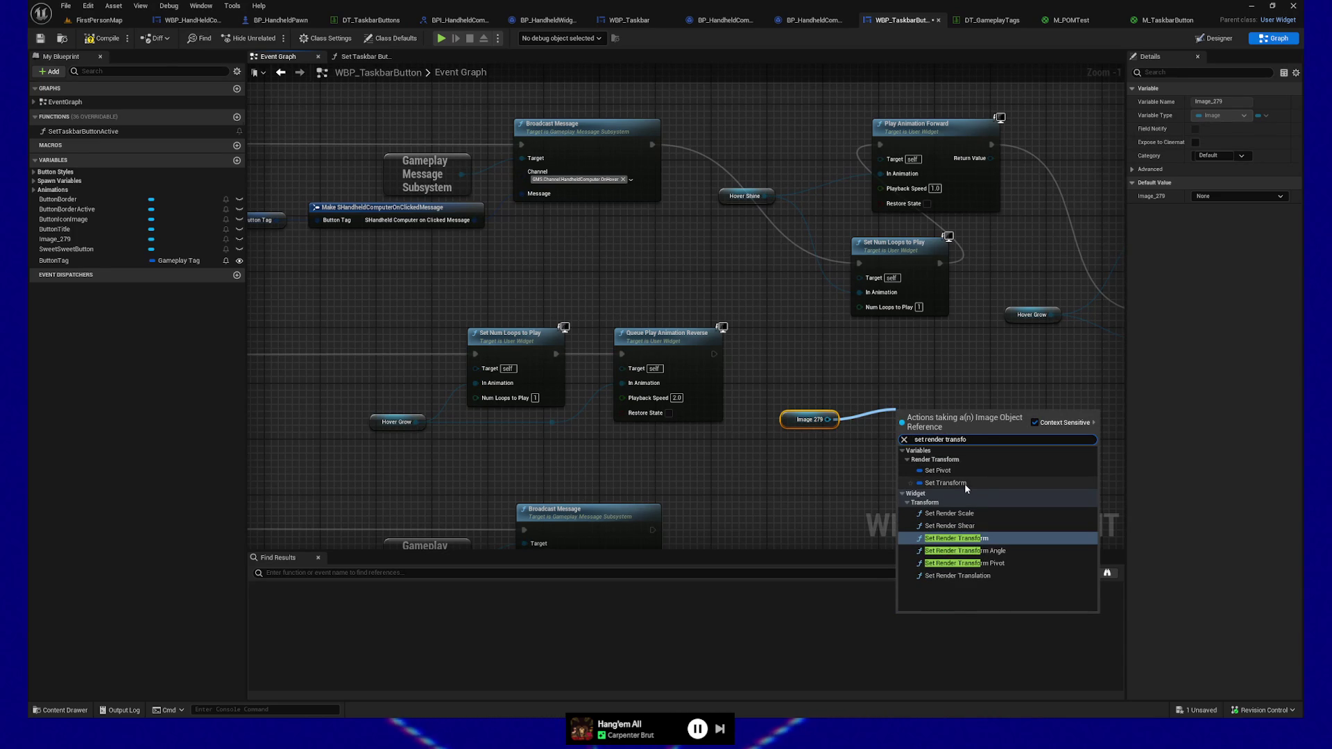
{"action": "left_click", "coordinate": [979, 445]}
{"action": "type", "text": "set"}
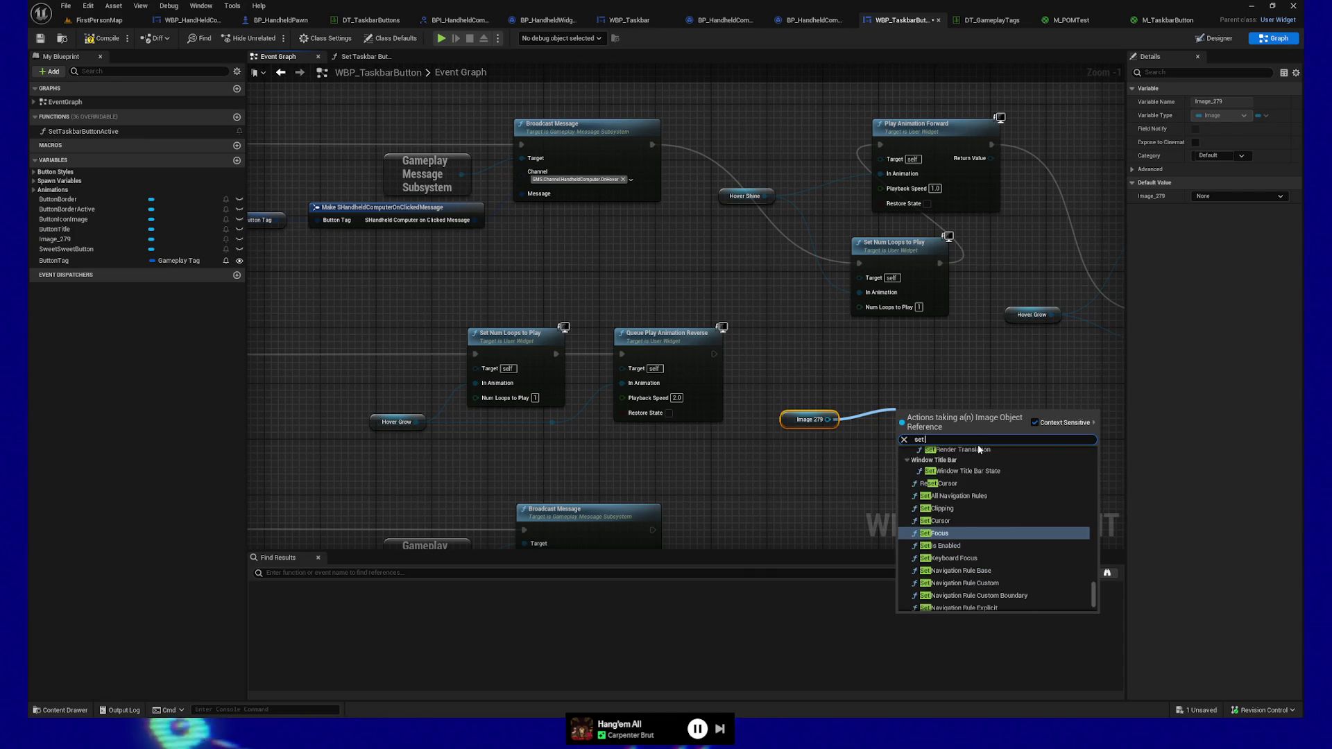
{"action": "type", "text": " translation"}
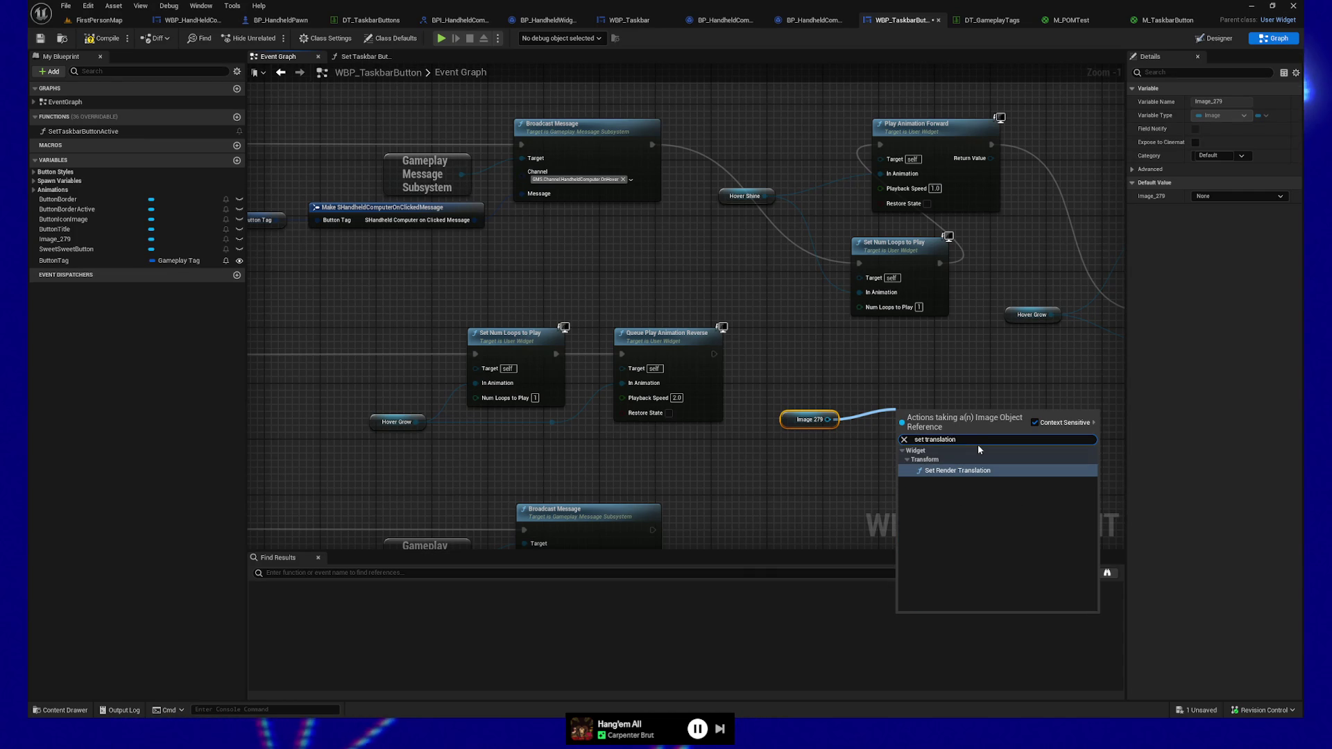
{"action": "left_click", "coordinate": [964, 465]}
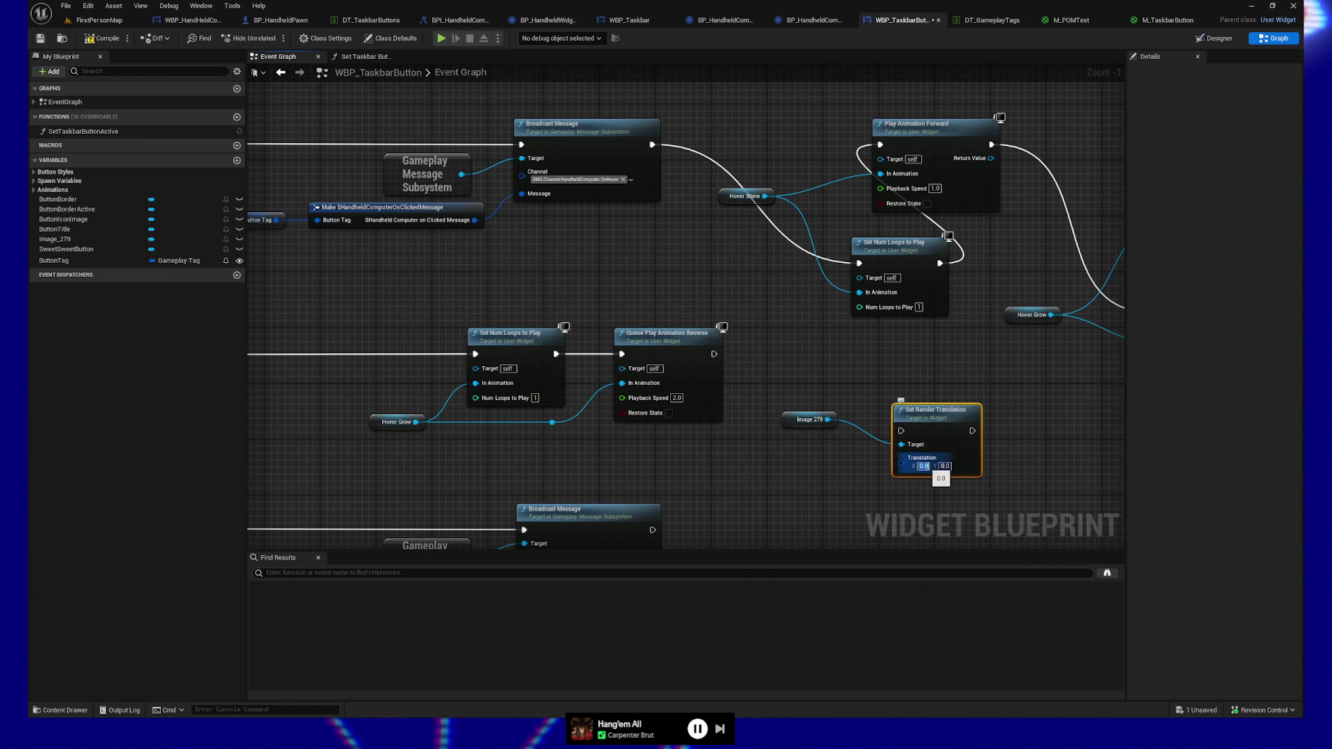
{"action": "left_click", "coordinate": [924, 466]}
{"action": "type", "text": "-500"}
{"action": "key", "text": "Return"}
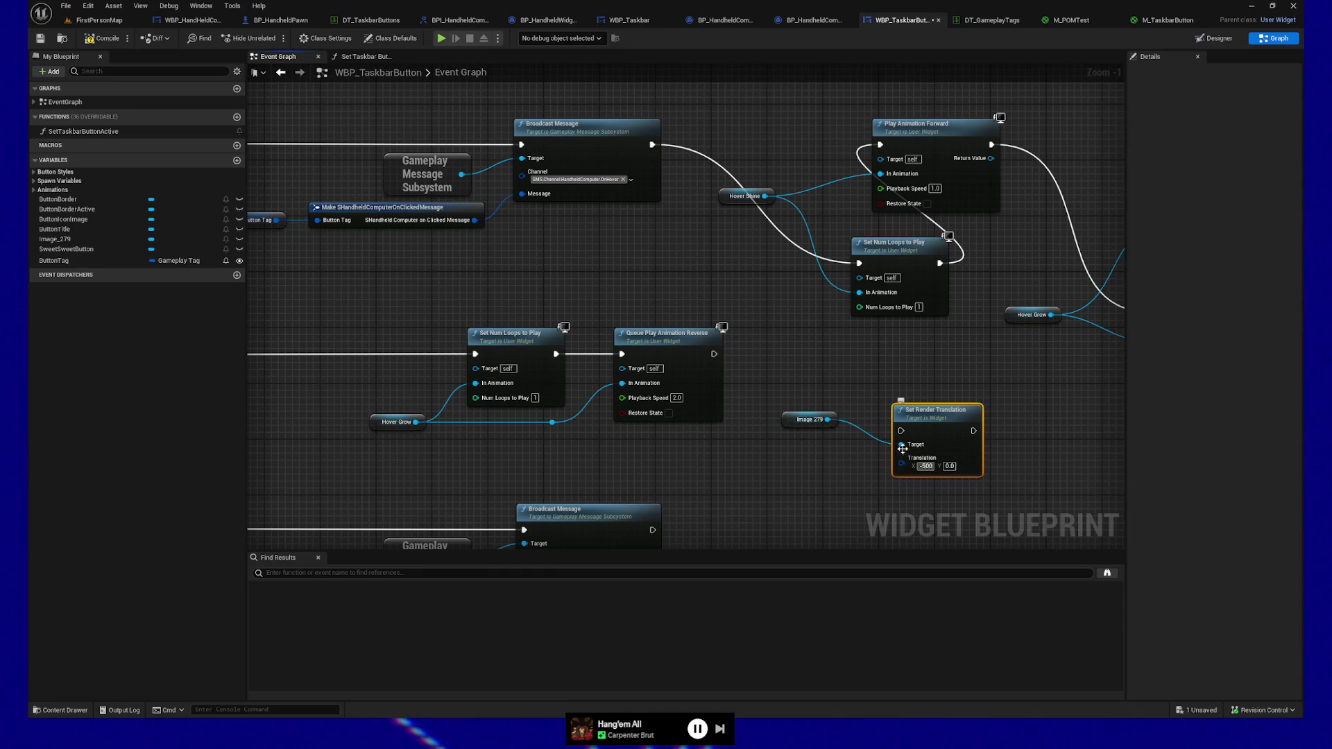
Run the translation after Queue Play Animation Reverse, then compile and save the blueprint
{"action": "mouse_move", "coordinate": [712, 356]}
{"action": "left_mouse_down"}
{"action": "mouse_move", "coordinate": [894, 416]}
{"action": "mouse_move", "coordinate": [901, 431]}
{"action": "left_mouse_up"}
{"action": "left_click", "coordinate": [108, 40]}
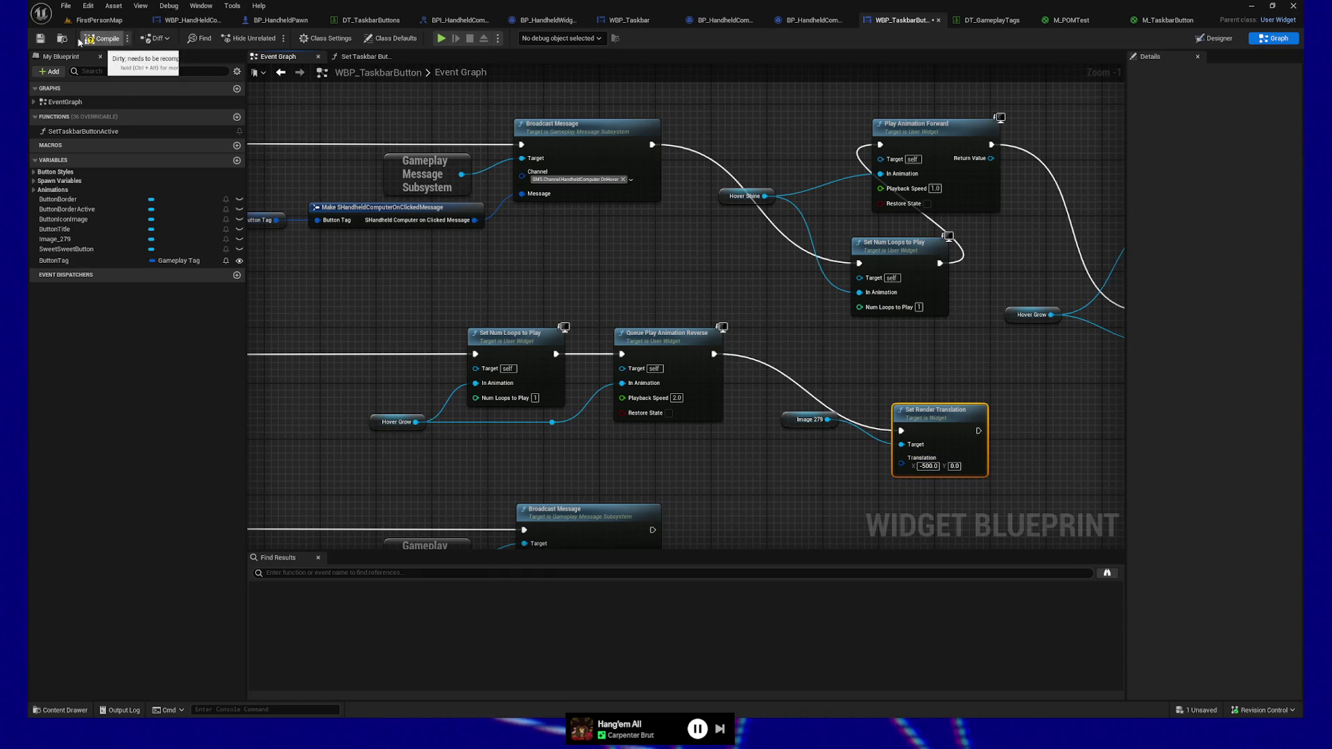
{"action": "left_click", "coordinate": [40, 39]}
Delete the Image_279 getter and Set Render Translation nodes from the graph
{"action": "mouse_move", "coordinate": [786, 415]}
{"action": "left_mouse_down"}
{"action": "mouse_move", "coordinate": [742, 383]}
{"action": "mouse_move", "coordinate": [717, 422]}
{"action": "left_mouse_up"}
{"action": "left_click_drag", "start_coordinate": [735, 355], "coordinate": [890, 472]}
{"action": "key", "text": "Delete"}
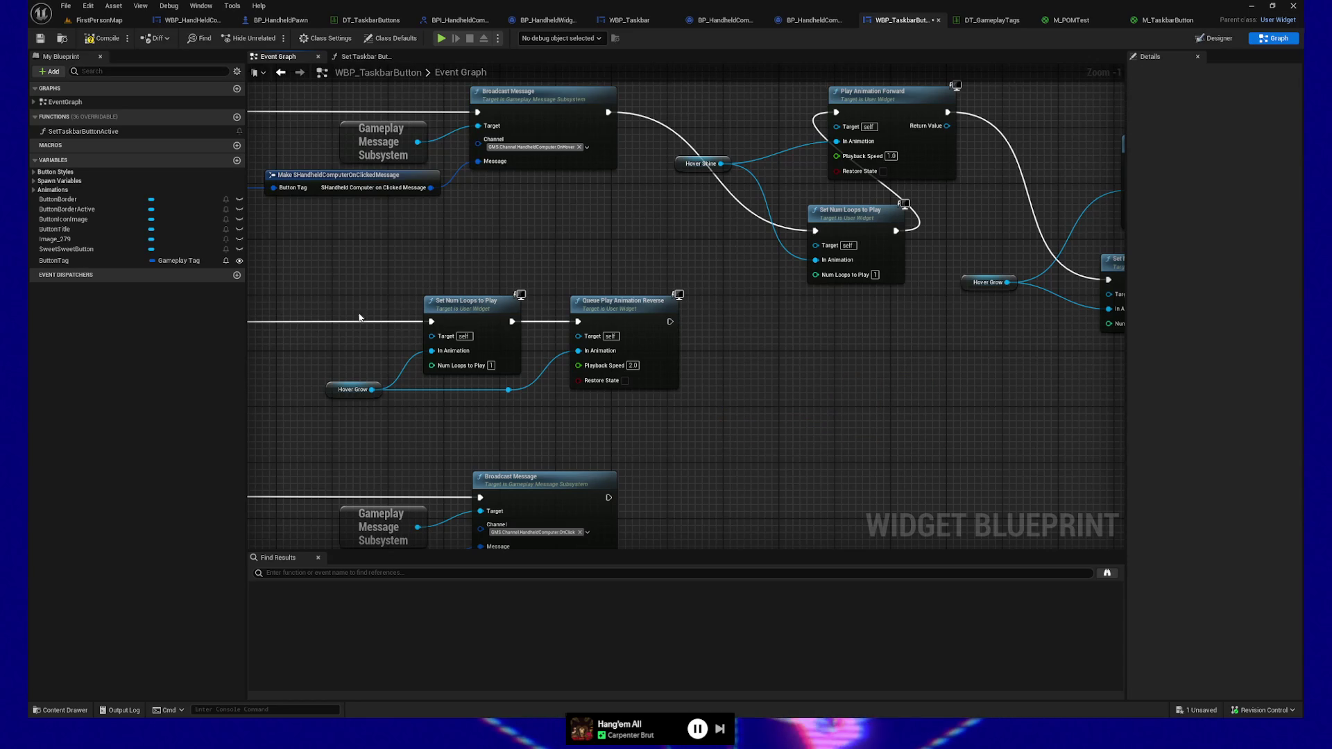
Place a spare Hover Shine getter below the reverse nodes and select the loop-count and reverse-play pair
{"action": "left_click", "coordinate": [696, 166]}
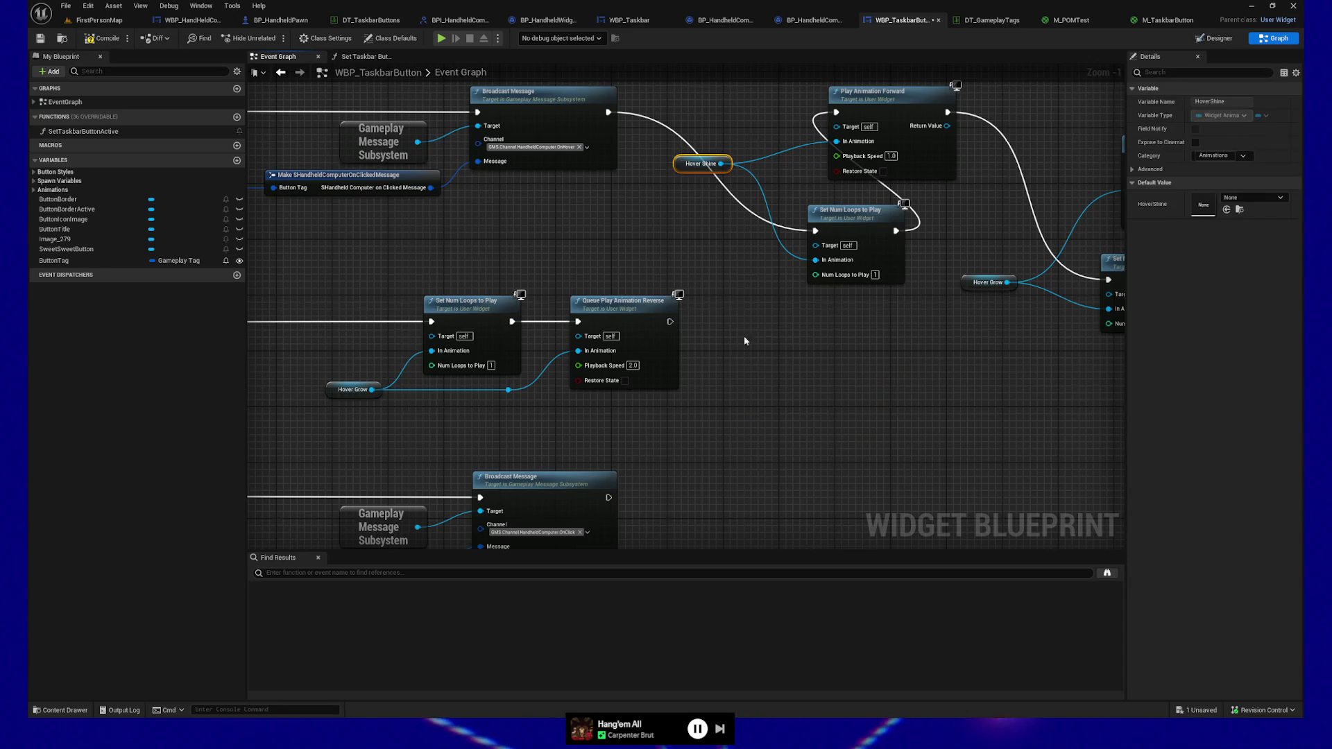
{"action": "left_click_drag", "start_coordinate": [741, 401], "coordinate": [720, 415]}
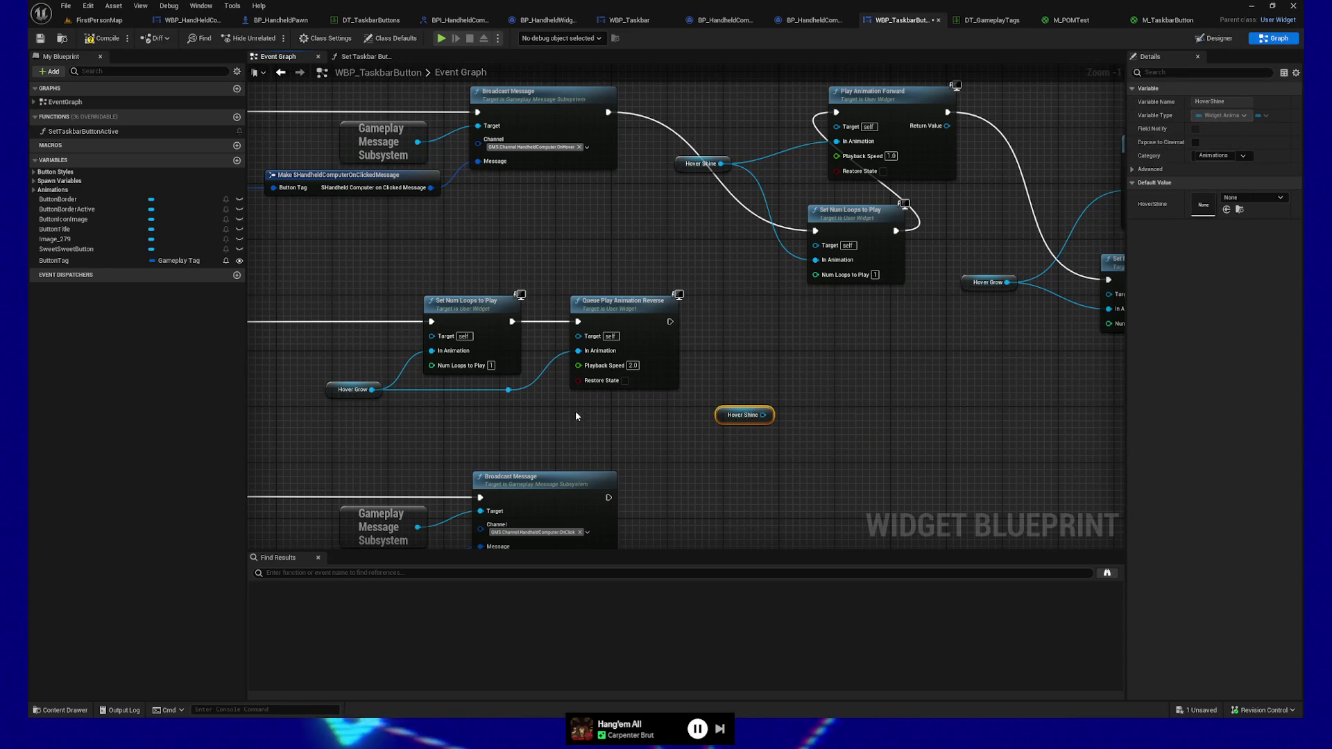
{"action": "mouse_move", "coordinate": [447, 261]}
{"action": "left_mouse_down"}
{"action": "mouse_move", "coordinate": [690, 410]}
{"action": "mouse_move", "coordinate": [797, 378]}
{"action": "mouse_move", "coordinate": [729, 380]}
{"action": "left_mouse_up"}
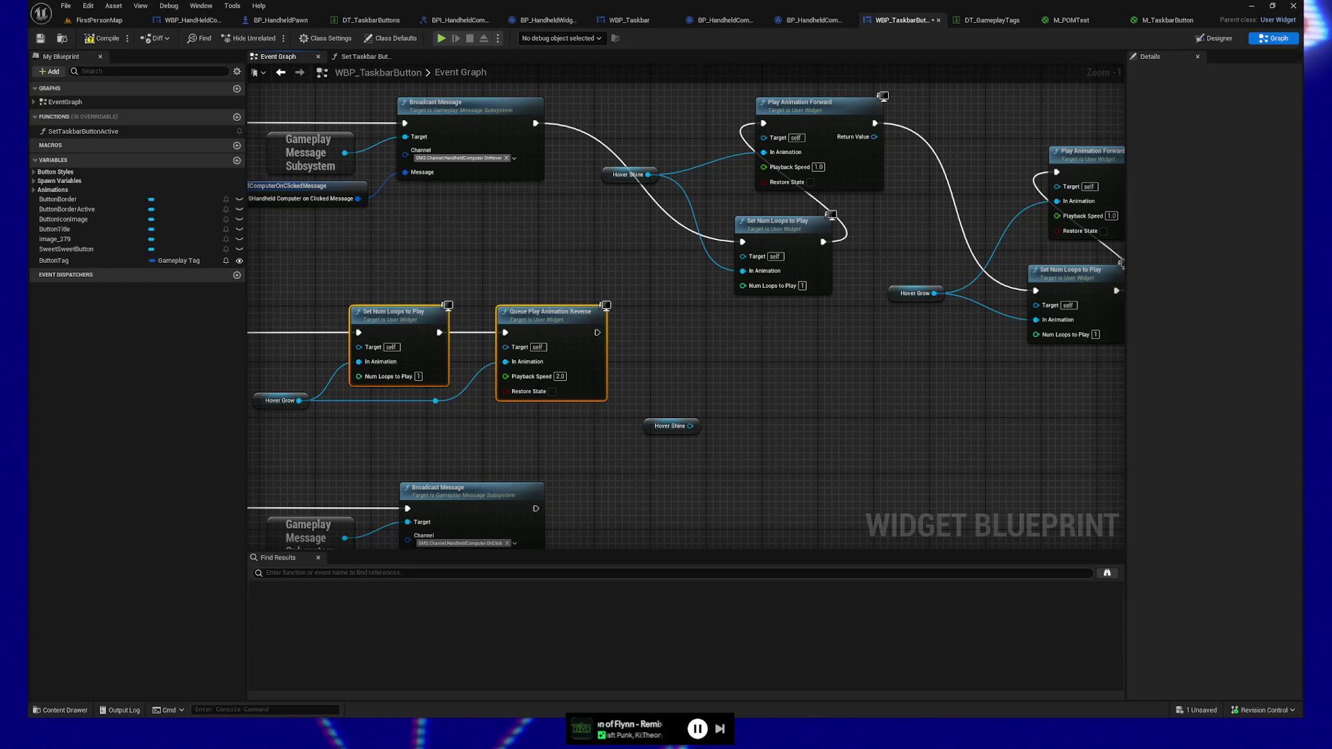
Paste a copy of the Set Num Loops to Play and Queue Play Animation Reverse nodes lower down
{"action": "left_click", "coordinate": [819, 363]}
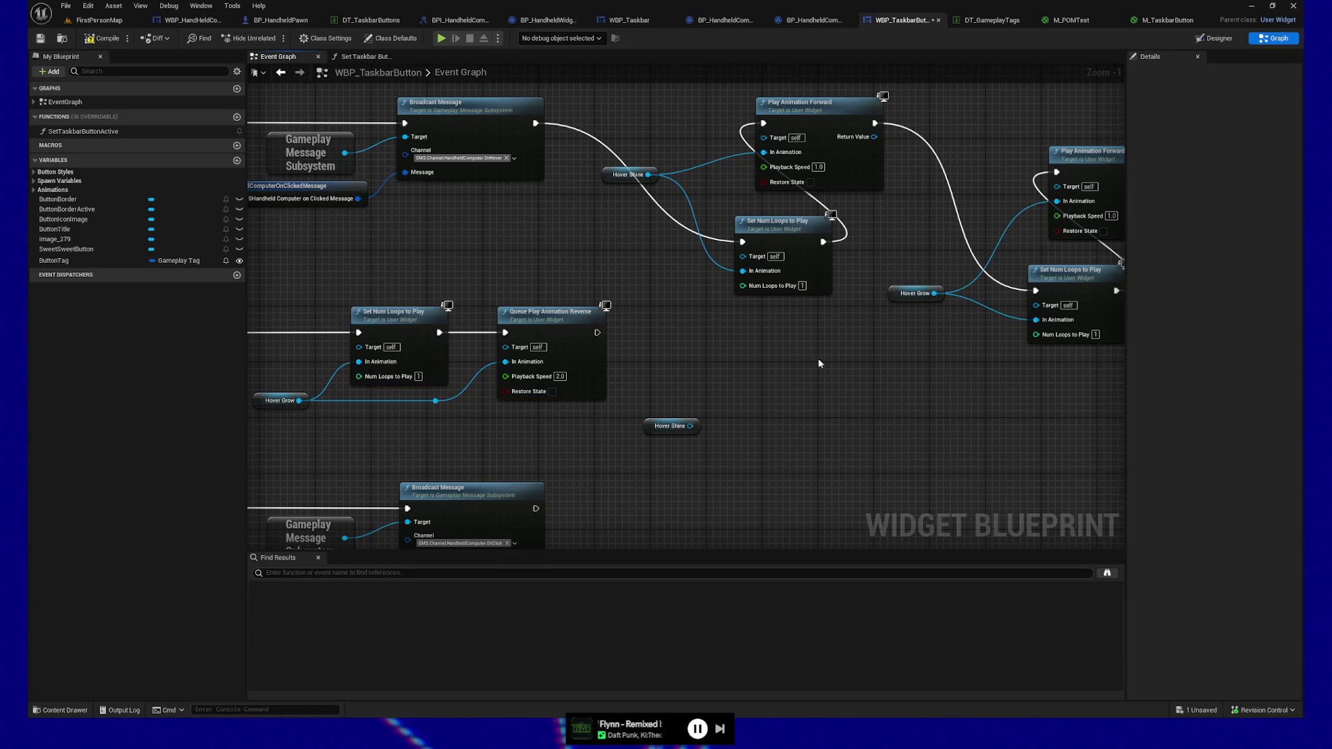
{"action": "left_click_drag", "start_coordinate": [459, 281], "coordinate": [597, 353]}
{"action": "left_click", "coordinate": [823, 385]}
{"action": "key", "text": "ctrl+v"}
{"action": "left_click_drag", "start_coordinate": [546, 333], "coordinate": [712, 403]}
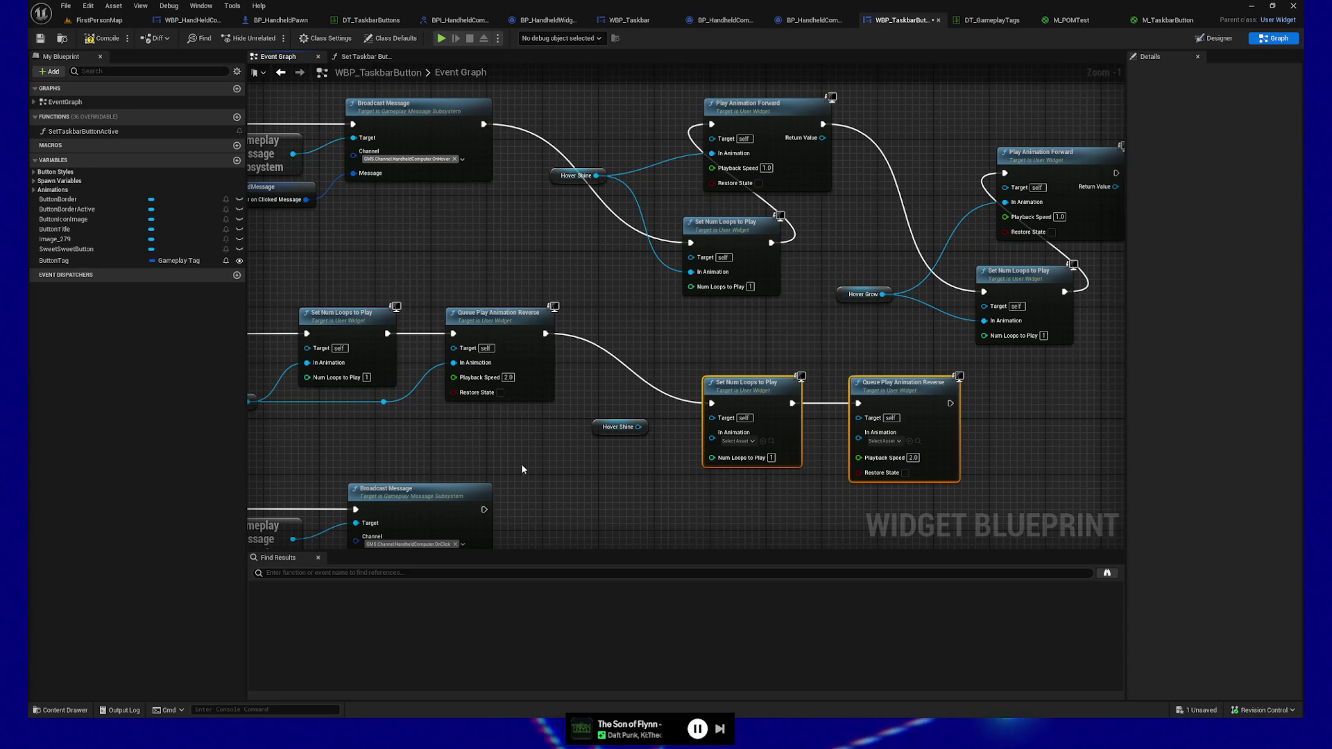
Route Hover Shine through straightened reroutes into the new loop-count node's animation input, then save
{"action": "mouse_move", "coordinate": [599, 427]}
{"action": "left_mouse_down"}
{"action": "mouse_move", "coordinate": [586, 490]}
{"action": "mouse_move", "coordinate": [791, 488]}
{"action": "mouse_move", "coordinate": [859, 437]}
{"action": "left_mouse_up"}
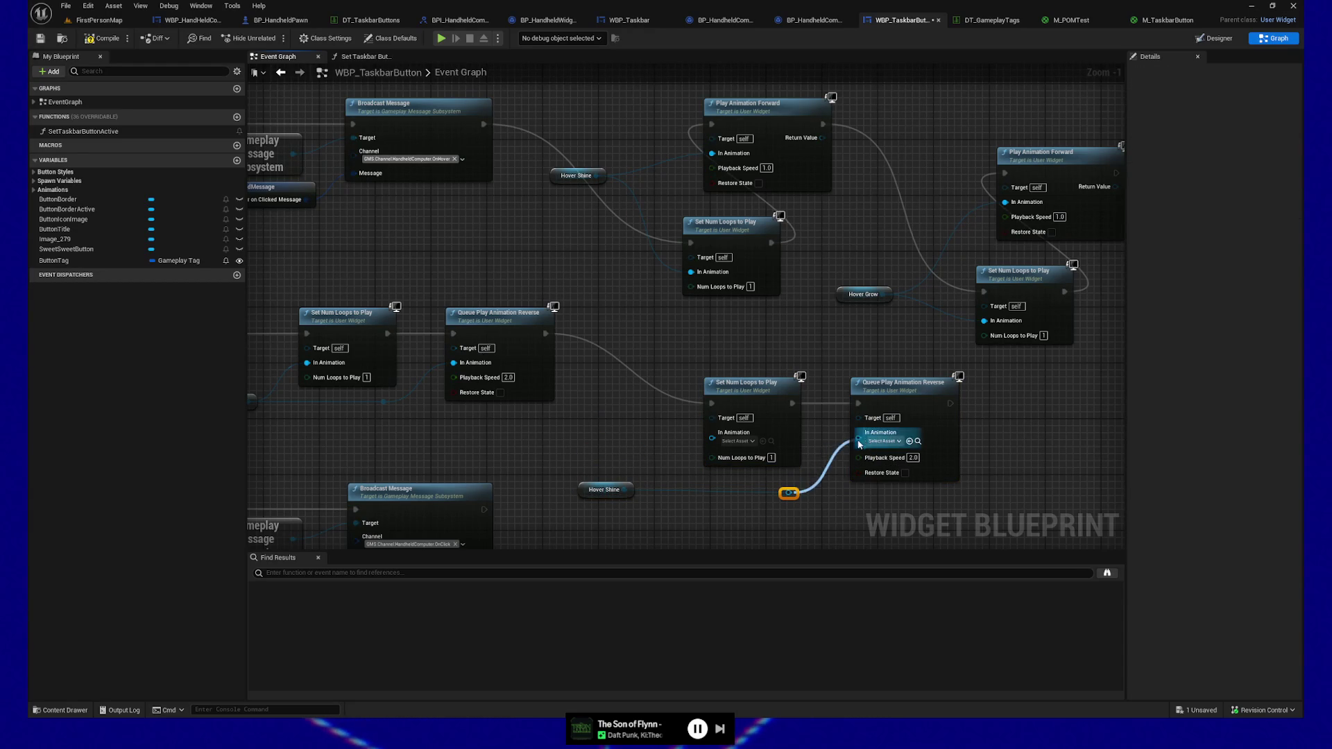
{"action": "double_click", "coordinate": [669, 490]}
{"action": "left_click_drag", "start_coordinate": [808, 503], "coordinate": [557, 491]}
{"action": "key", "text": "q"}
{"action": "left_click", "coordinate": [651, 455]}
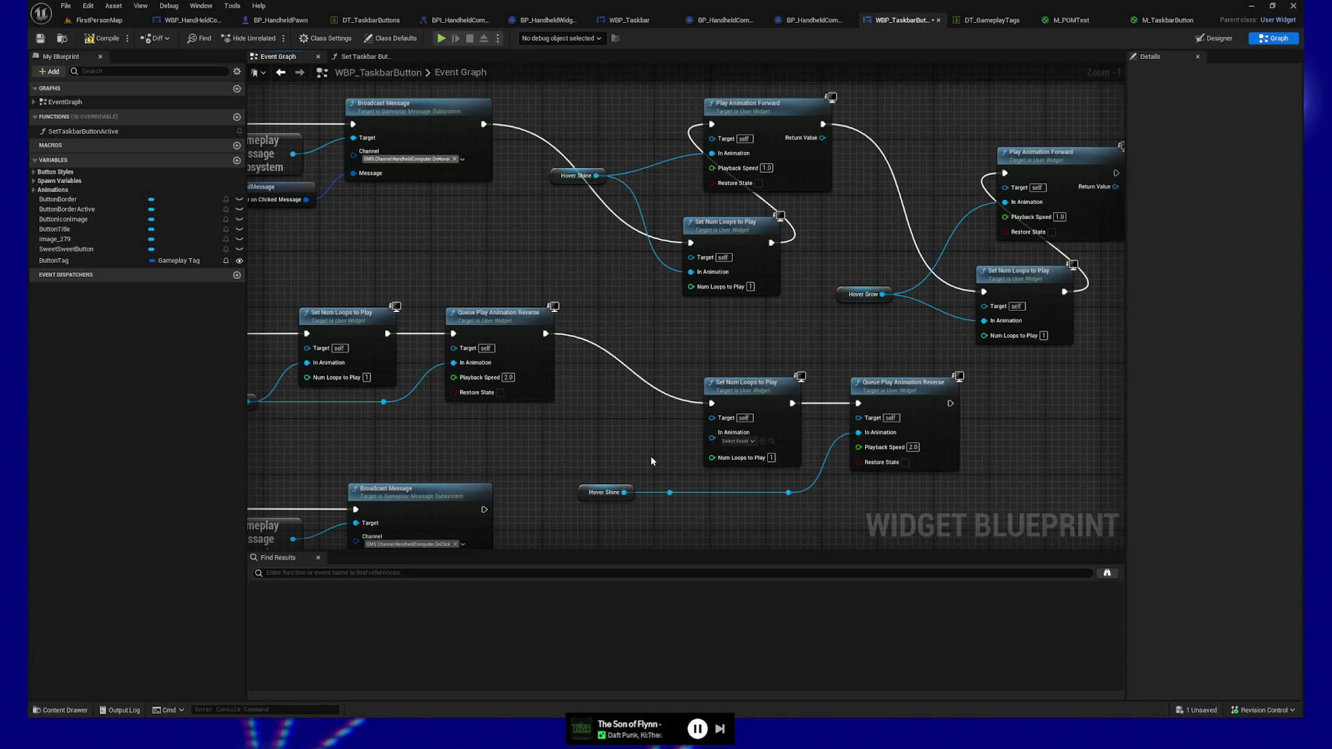
{"action": "left_click_drag", "start_coordinate": [670, 492], "coordinate": [675, 467]}
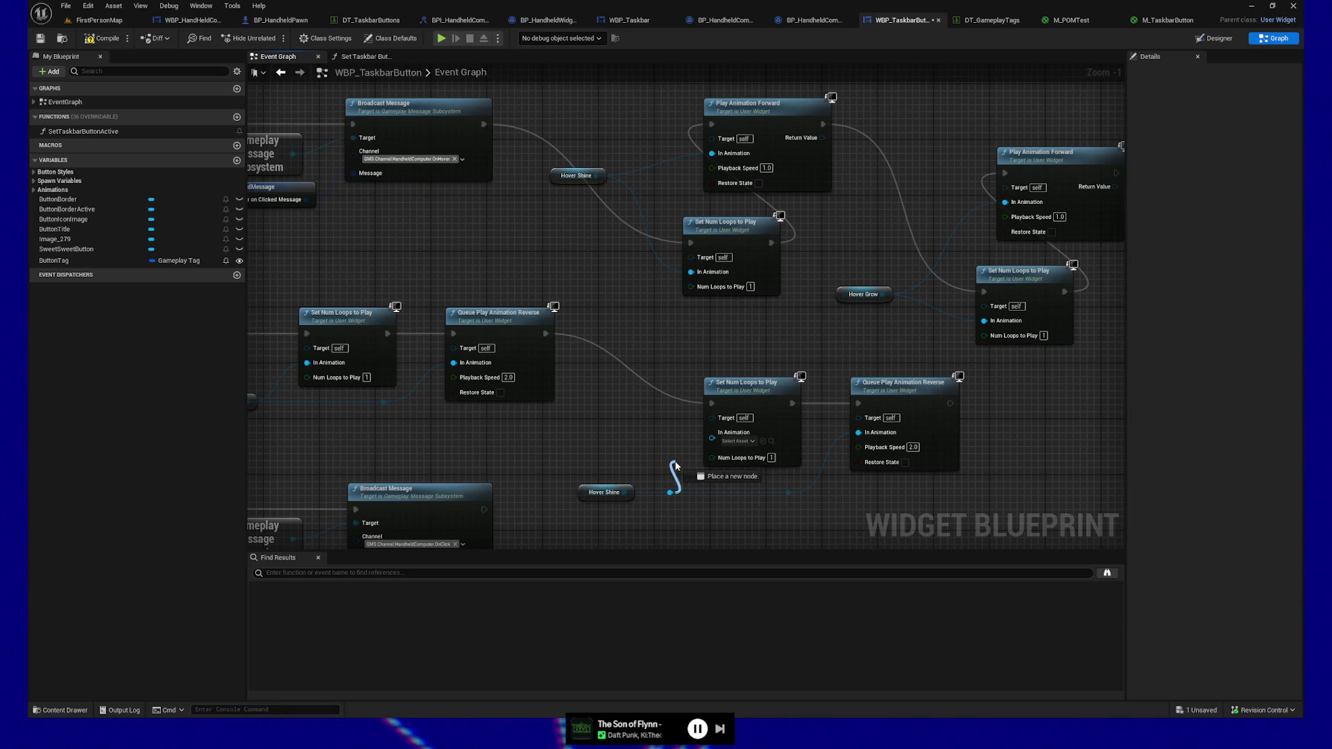
{"action": "mouse_move", "coordinate": [675, 467]}
{"action": "left_mouse_down"}
{"action": "mouse_move", "coordinate": [693, 468]}
{"action": "mouse_move", "coordinate": [713, 437]}
{"action": "left_mouse_up"}
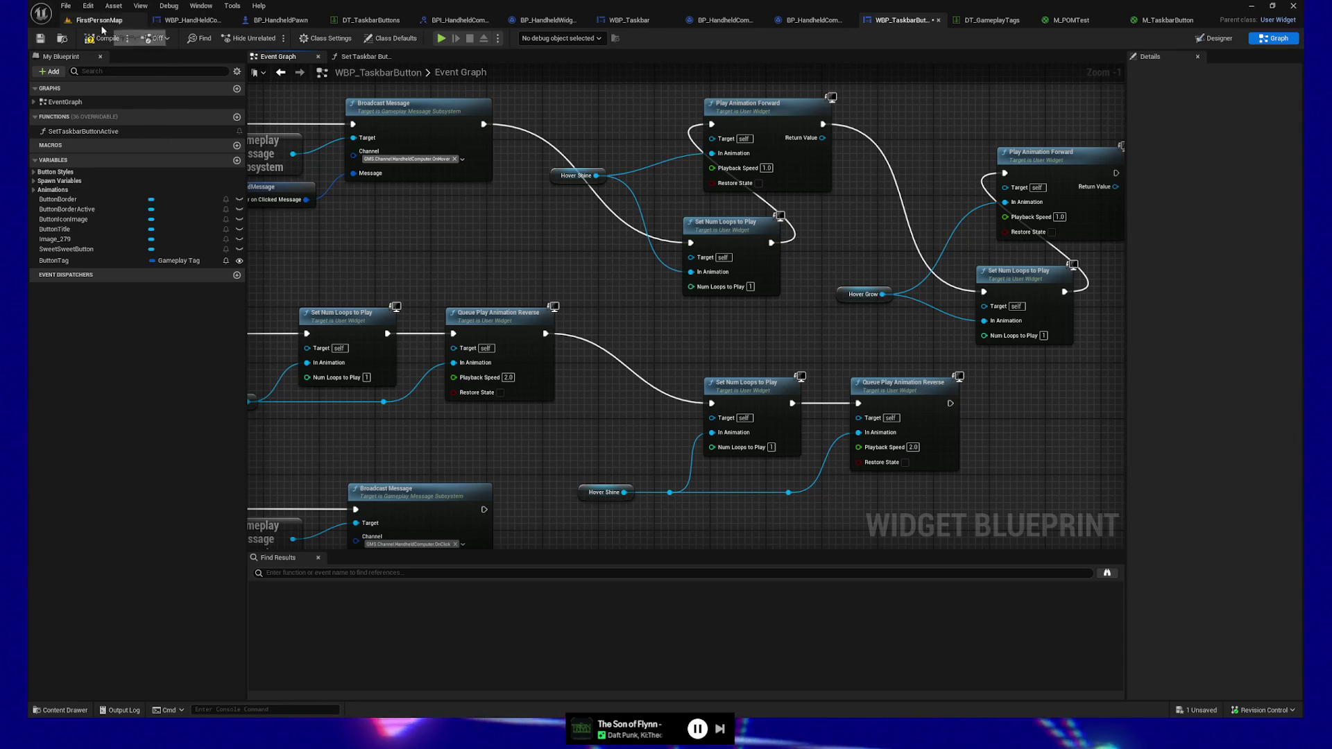
{"action": "left_click", "coordinate": [43, 44]}
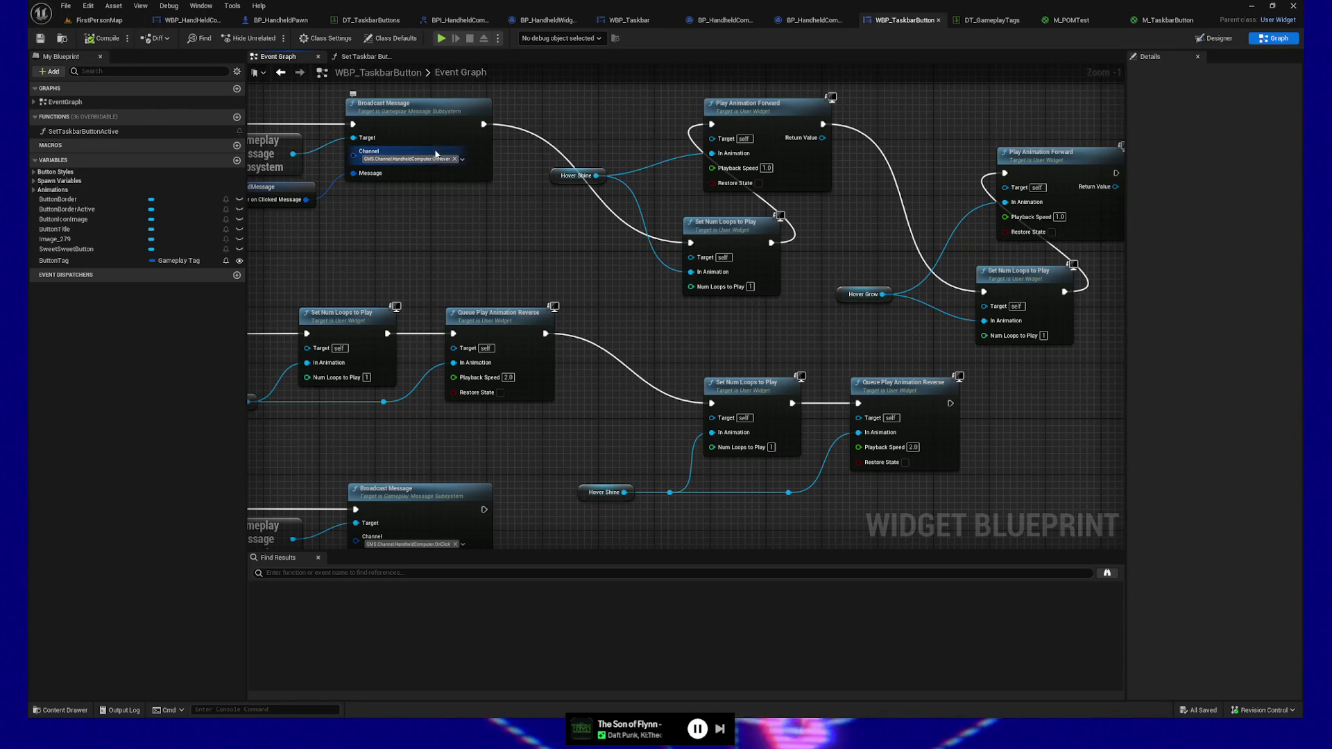
{"action": "left_click", "coordinate": [441, 40]}
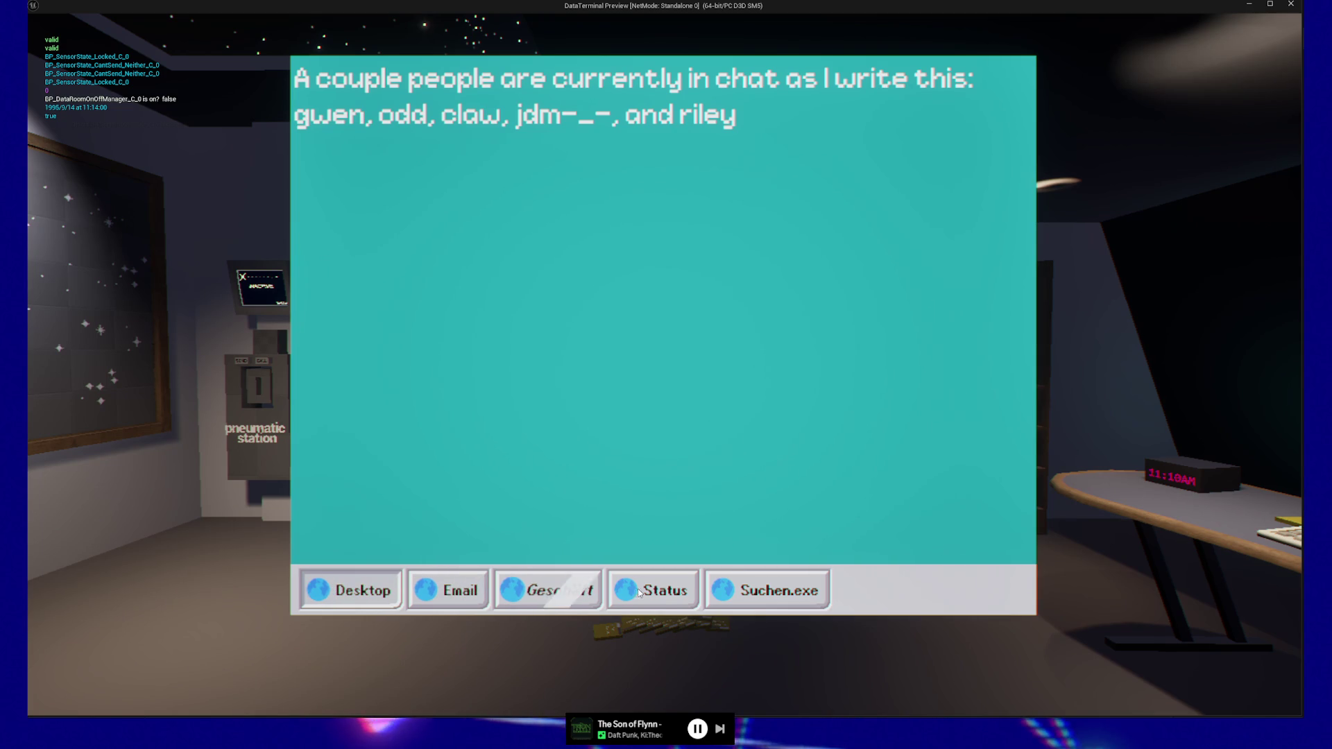
Leave the DataTerminal game preview through the Esc pause menu's Quit option
{"action": "key", "text": "Escape"}
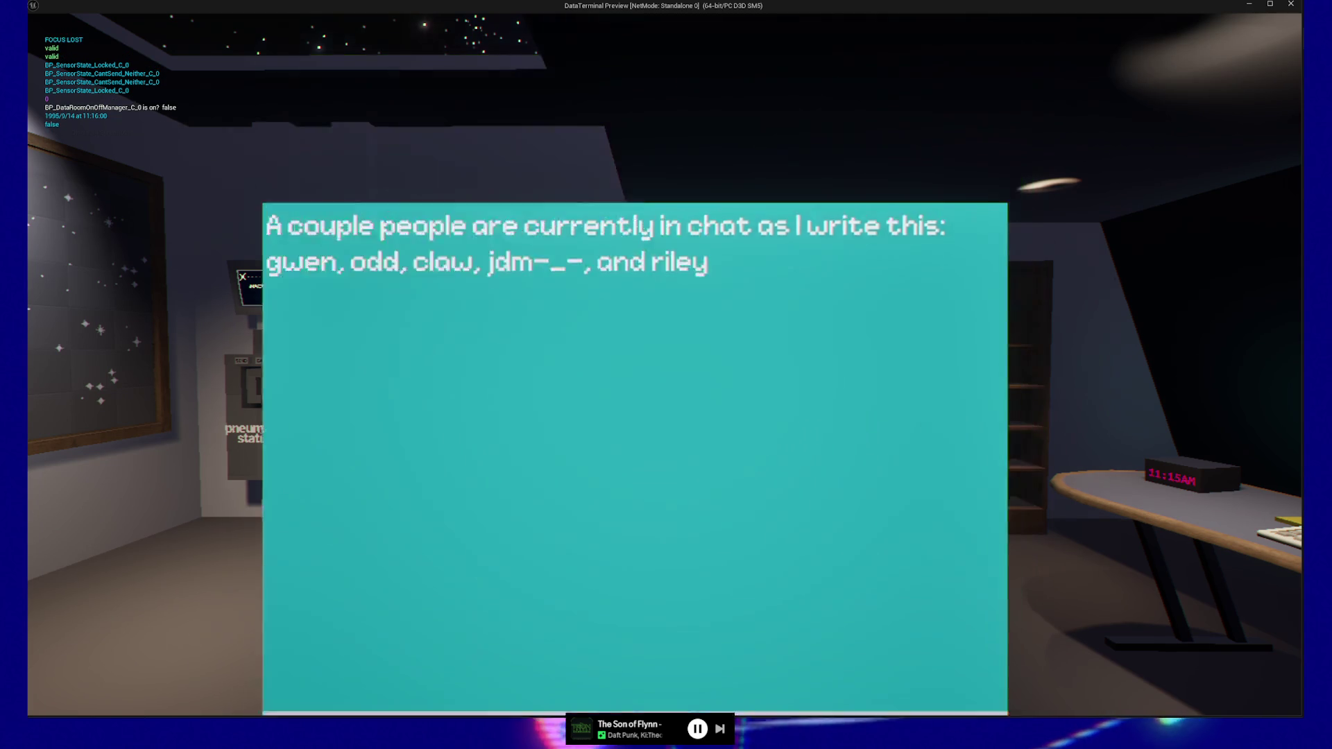
{"action": "key", "text": "Escape"}
{"action": "left_click", "coordinate": [655, 573]}
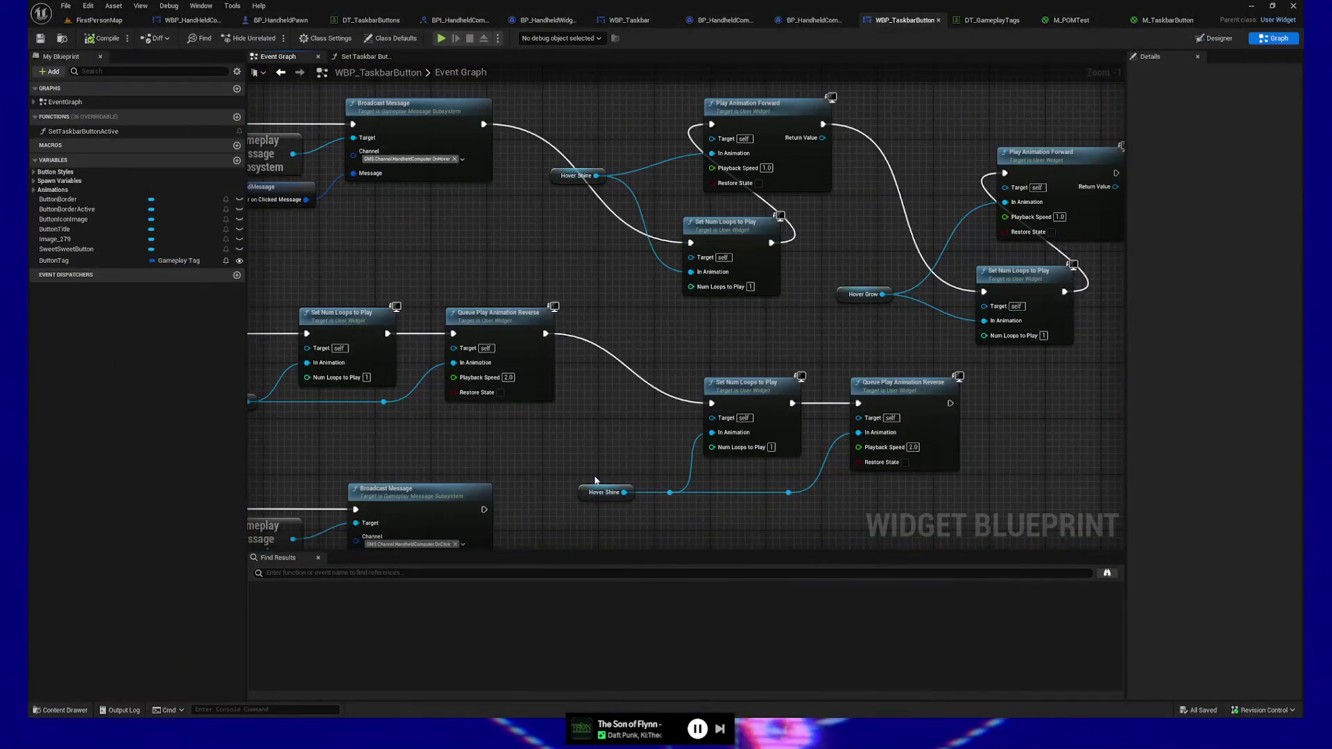
In the Designer, select Image_279 and open the HoverShine animation's timeline
{"action": "left_click", "coordinate": [1222, 43]}
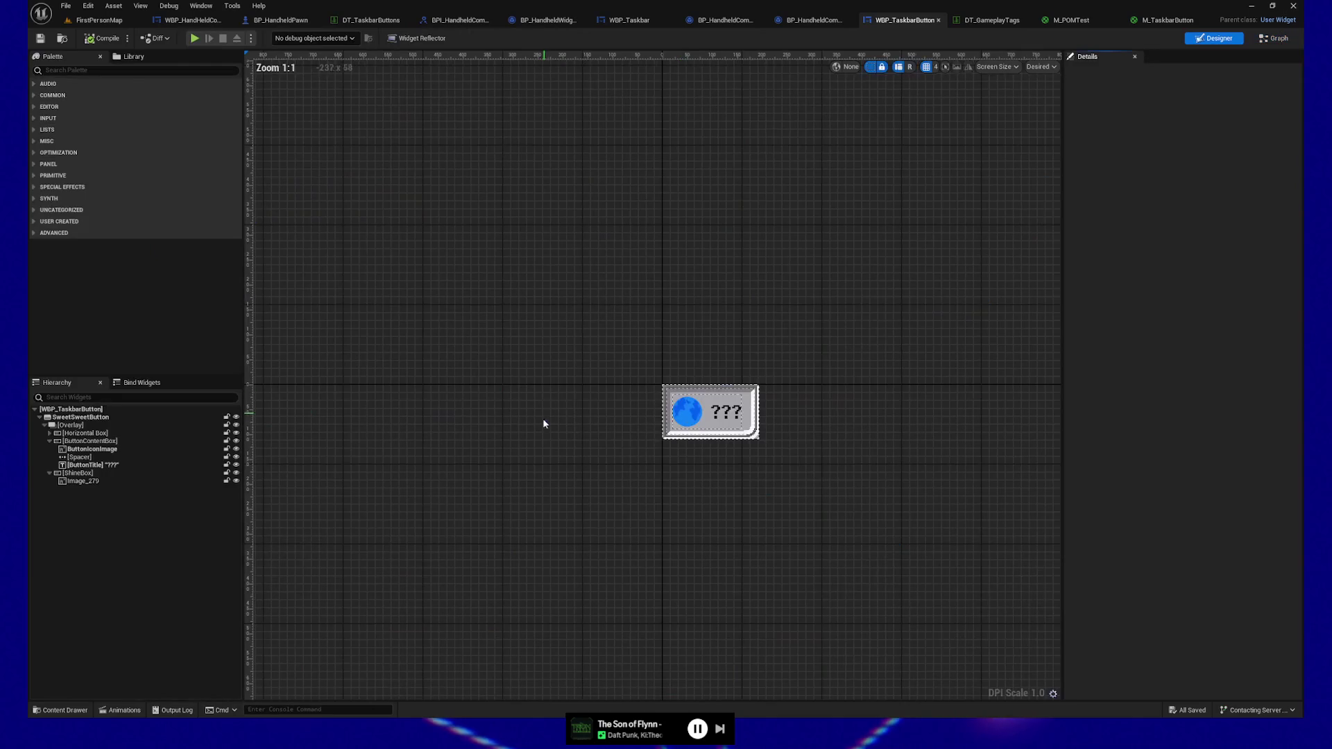
{"action": "left_click", "coordinate": [83, 481]}
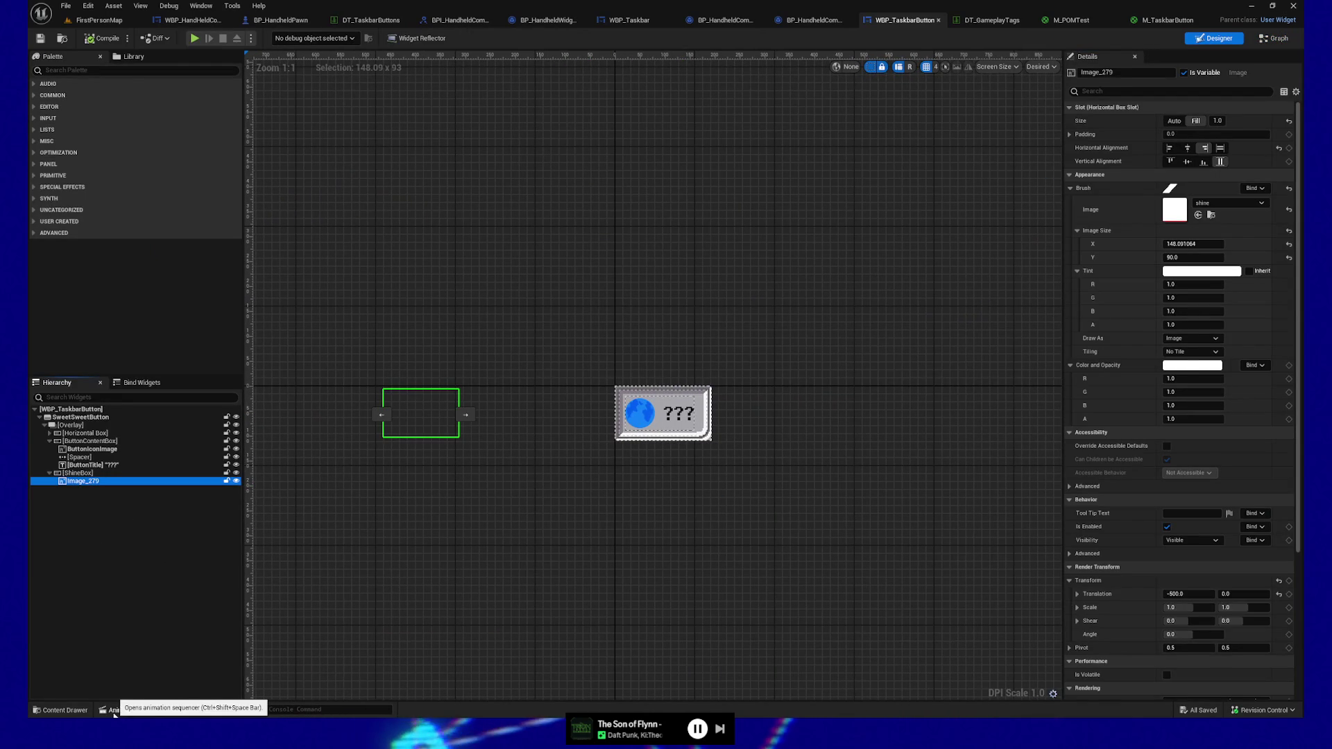
{"action": "left_click", "coordinate": [113, 712]}
{"action": "left_click", "coordinate": [56, 522]}
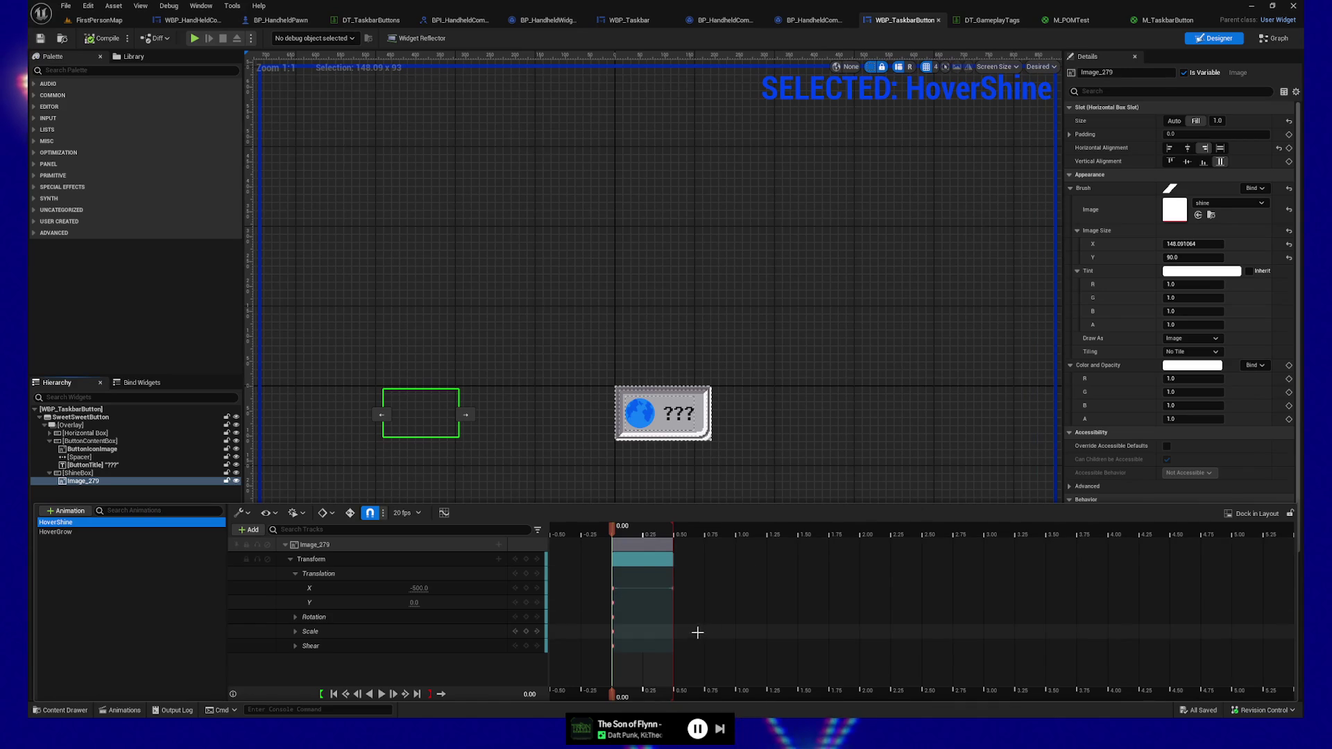
Set Image_279's X translation at 0.45 s to 0.0 and compare against 0.50 s
{"action": "left_click_drag", "start_coordinate": [614, 531], "coordinate": [673, 532]}
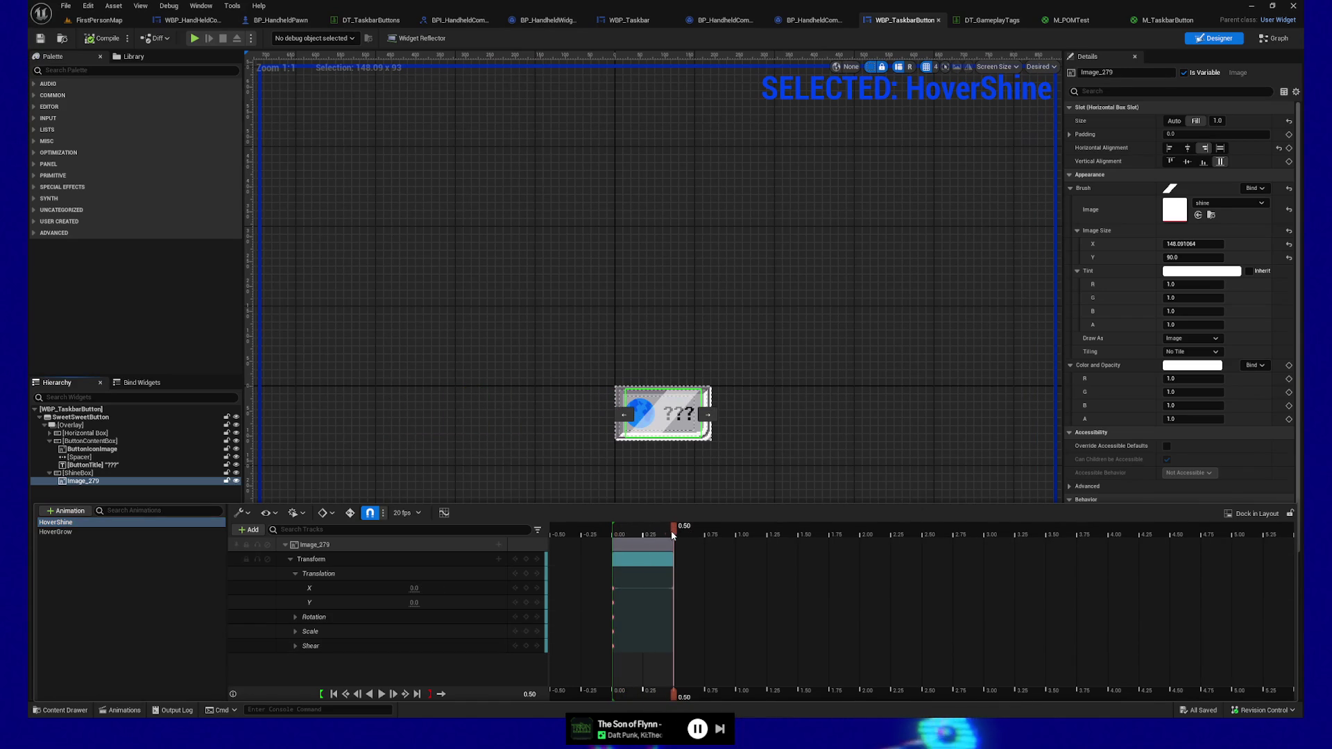
{"action": "left_click_drag", "start_coordinate": [672, 531], "coordinate": [668, 531]}
{"action": "left_click", "coordinate": [424, 588]}
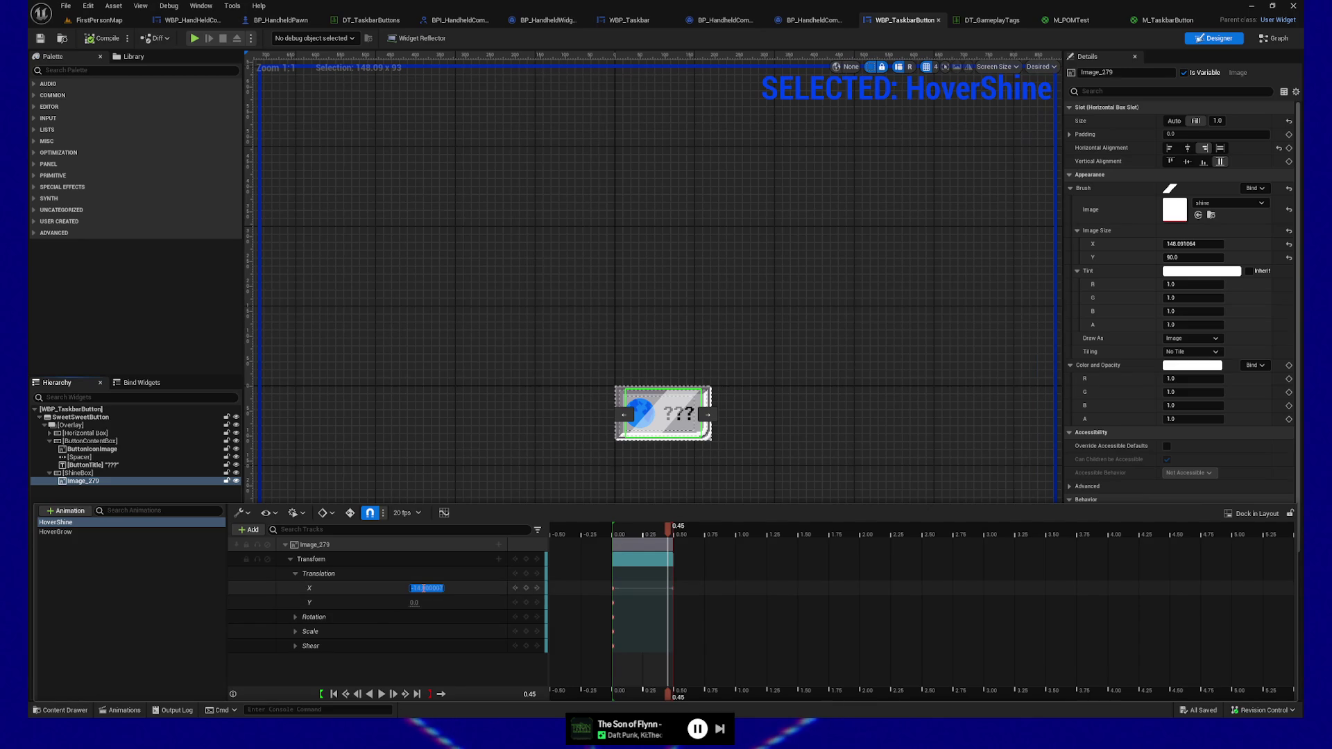
{"action": "key", "text": "Return"}
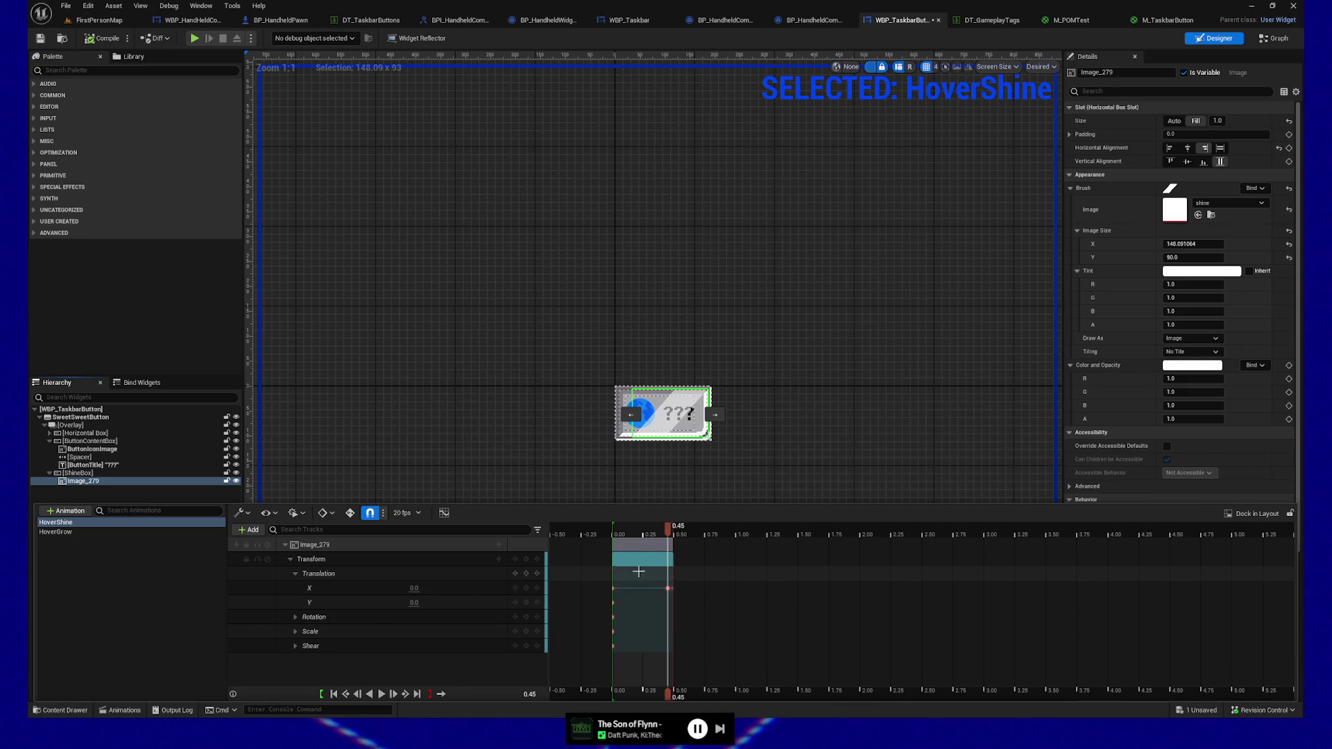
{"action": "left_click", "coordinate": [673, 536]}
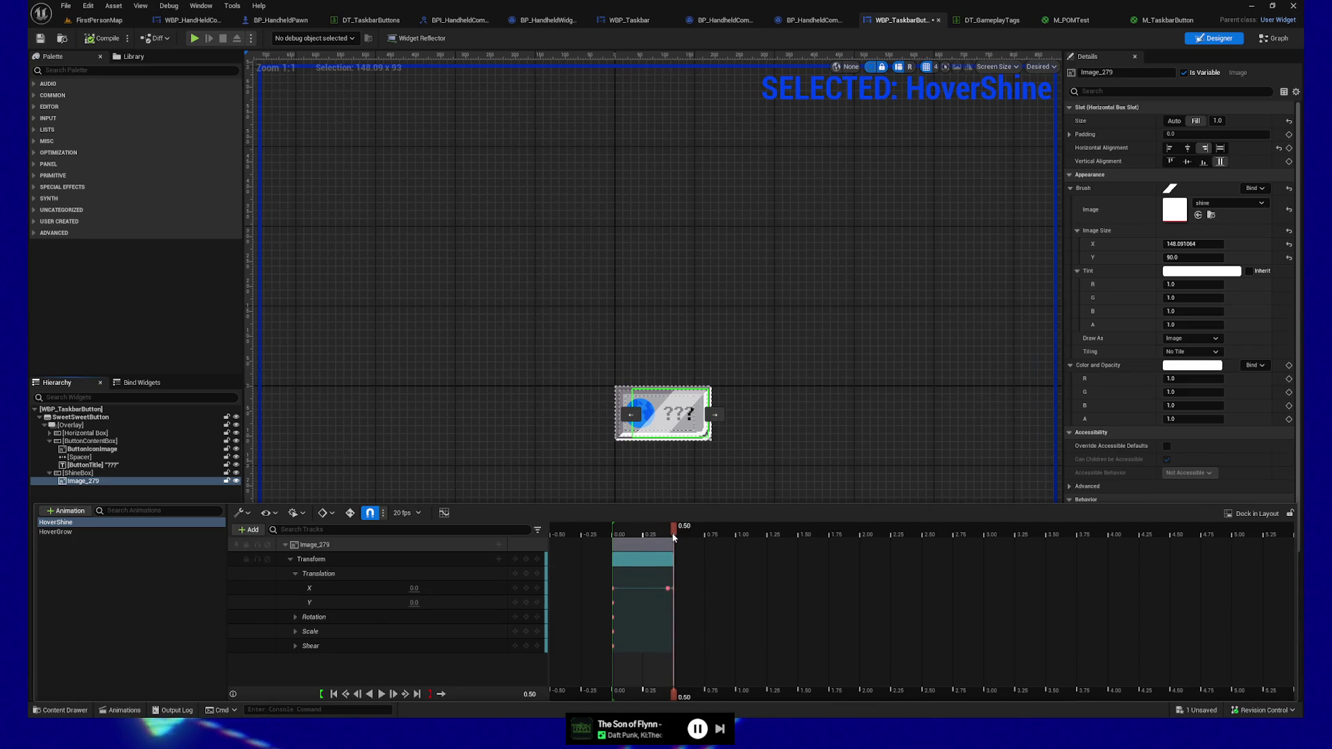
{"action": "left_click", "coordinate": [671, 536]}
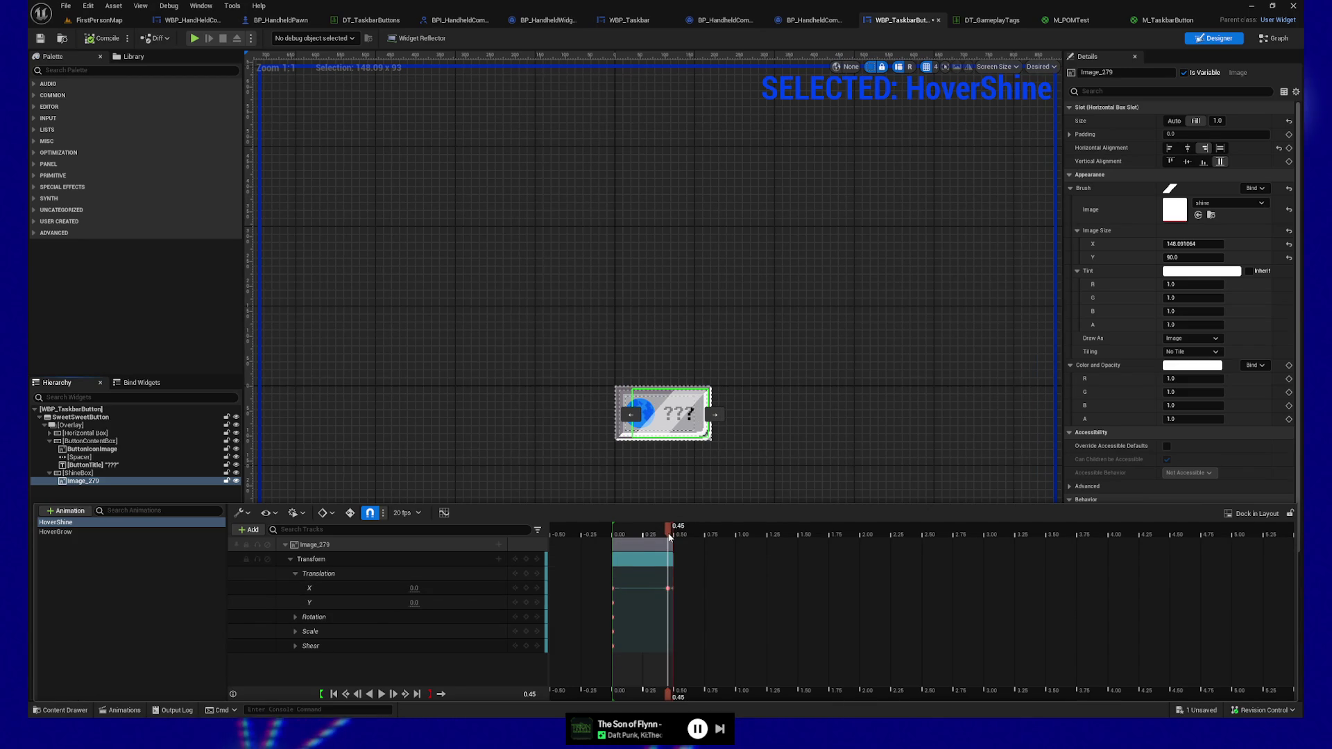
{"action": "left_click", "coordinate": [673, 535]}
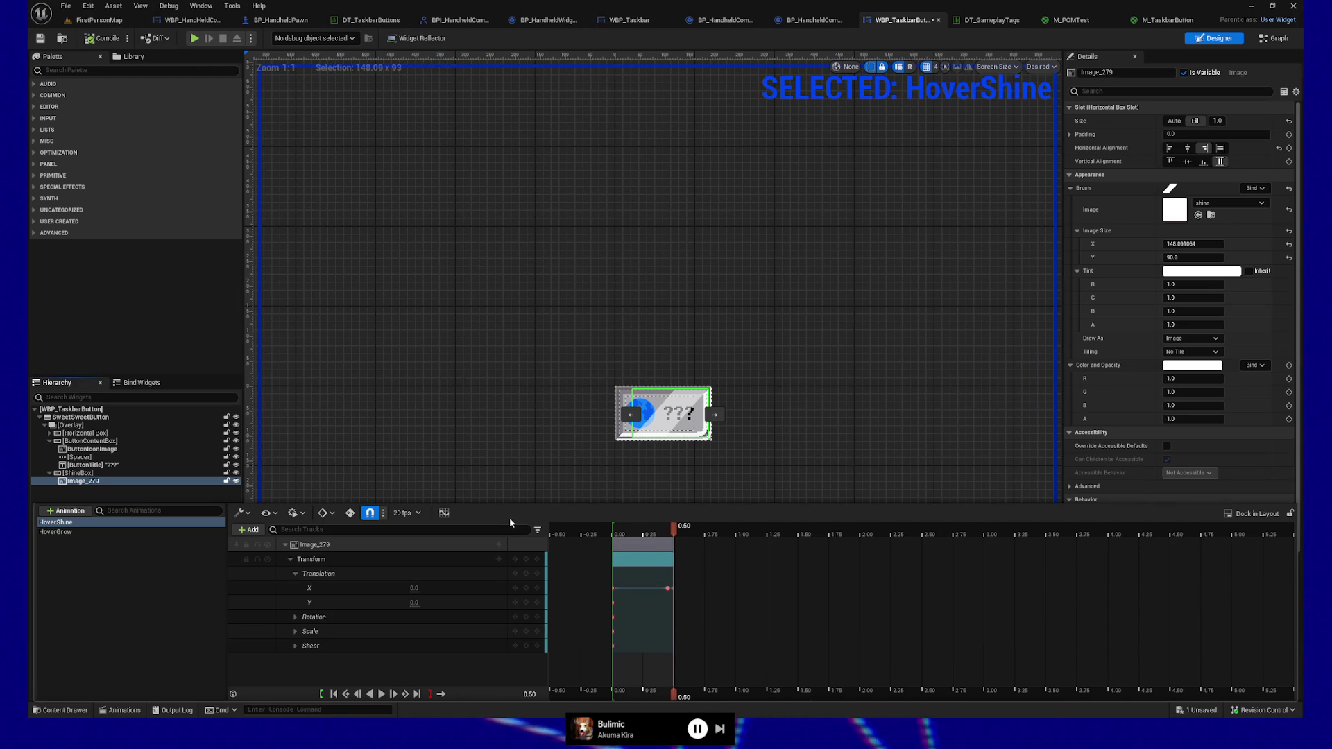
{"action": "scroll", "coordinate": [604, 461], "scroll_direction": "up", "scroll_amount": 3}
{"action": "scroll", "coordinate": [641, 446], "scroll_direction": "up", "scroll_amount": 2}
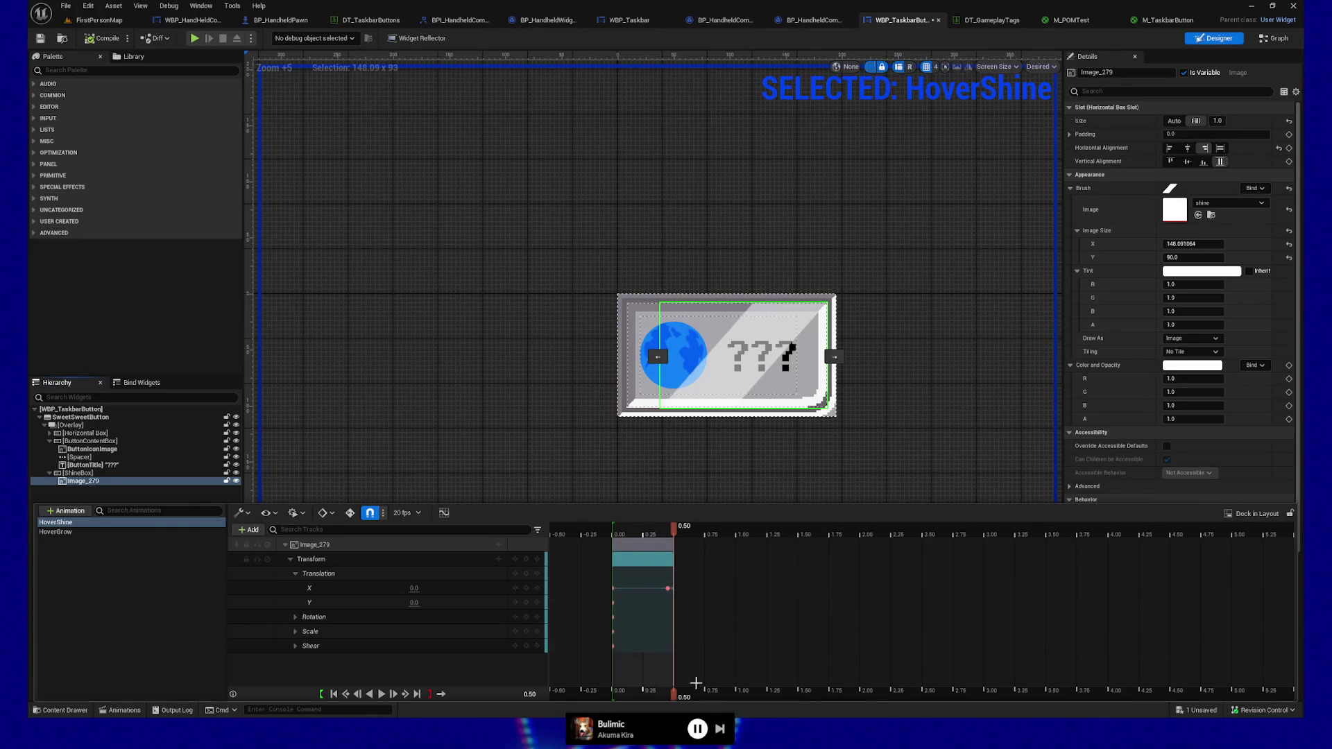
{"action": "scroll", "coordinate": [797, 625], "scroll_direction": "up", "scroll_amount": 4}
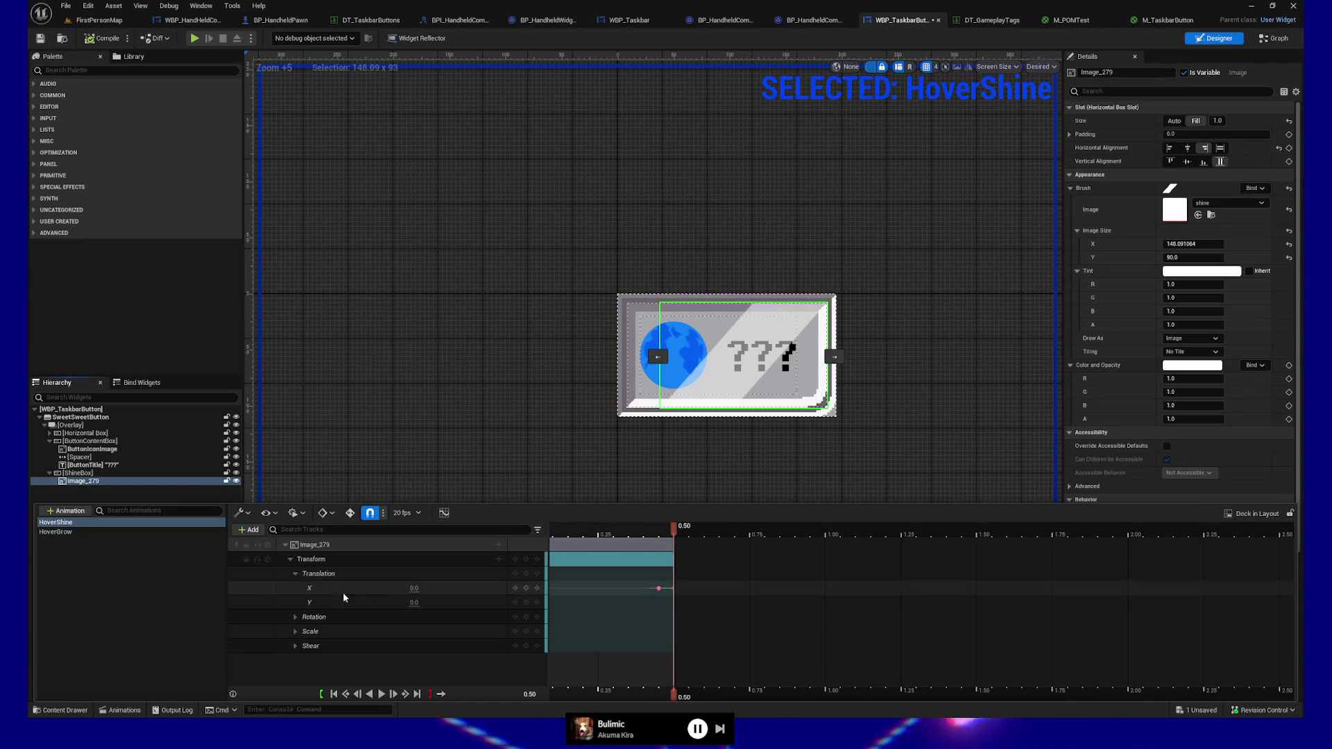
{"action": "left_click", "coordinate": [414, 588]}
{"action": "left_click", "coordinate": [499, 452]}
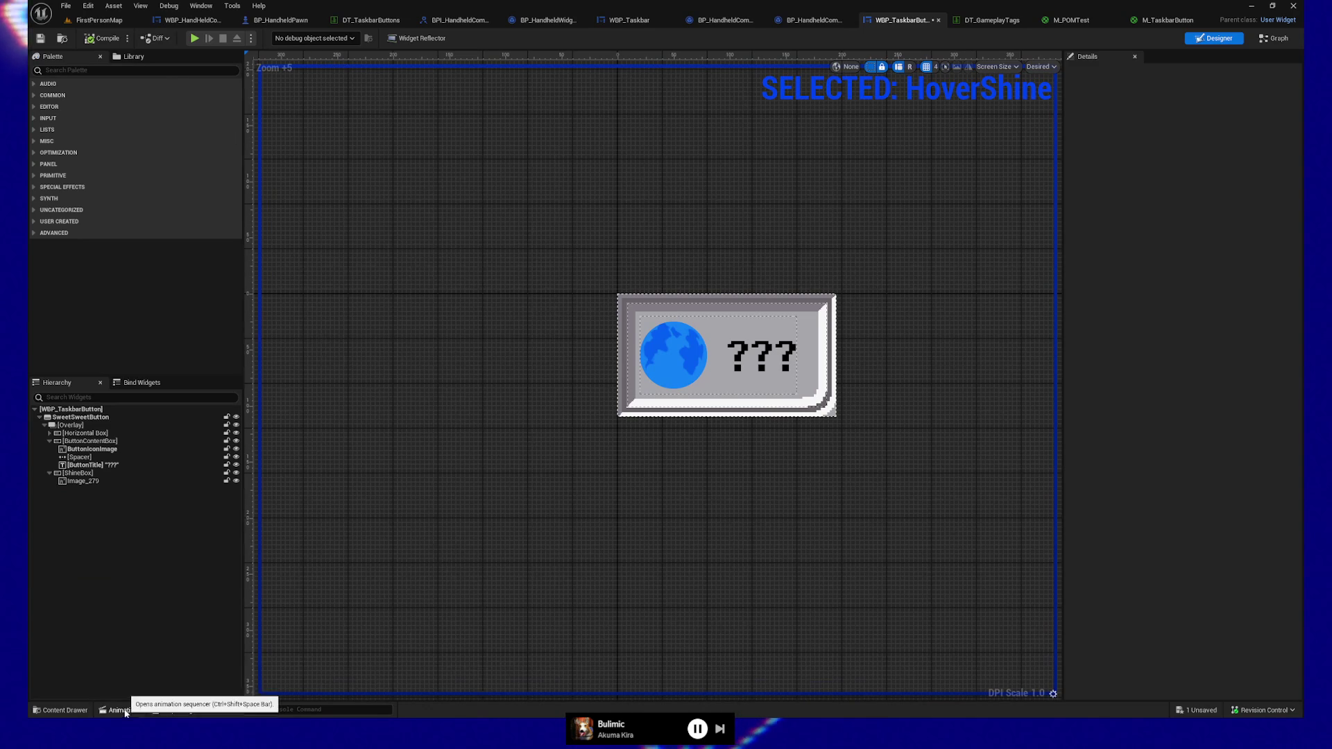
{"action": "left_click", "coordinate": [120, 710]}
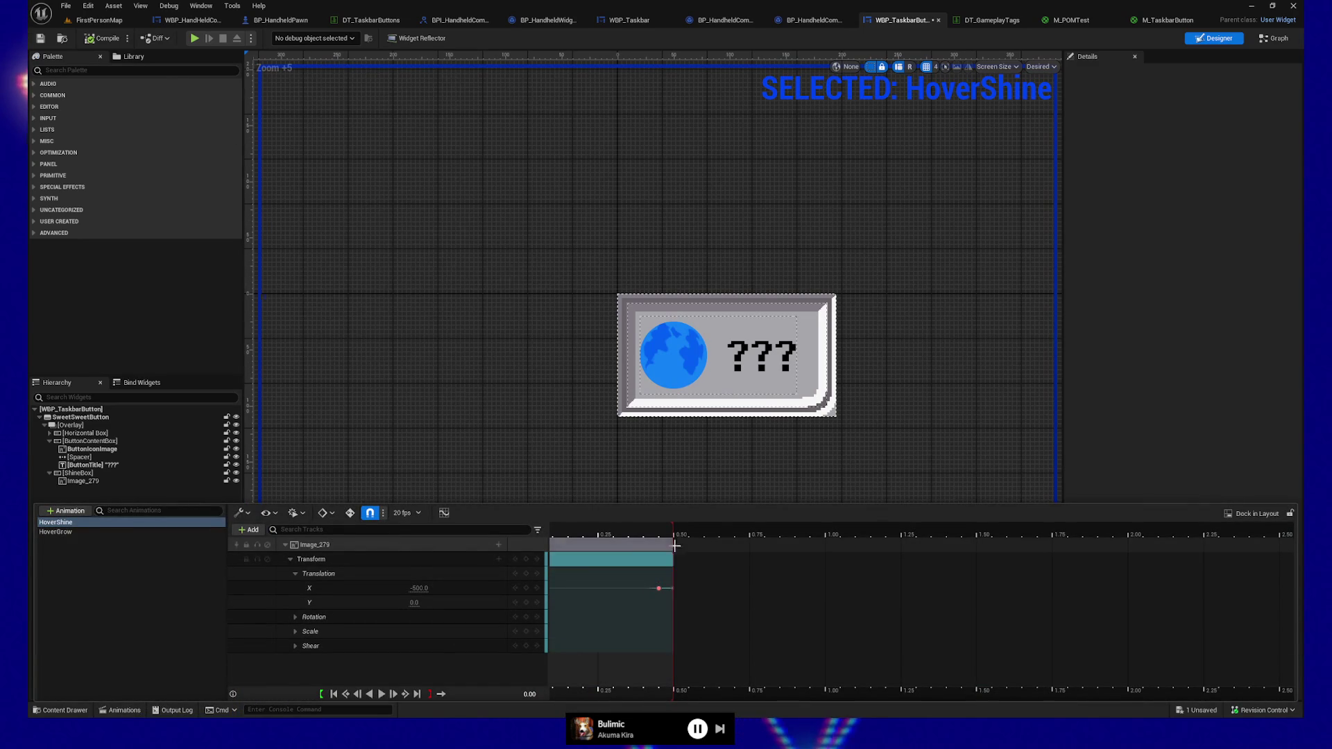
{"action": "left_click_drag", "start_coordinate": [658, 588], "coordinate": [658, 588]}
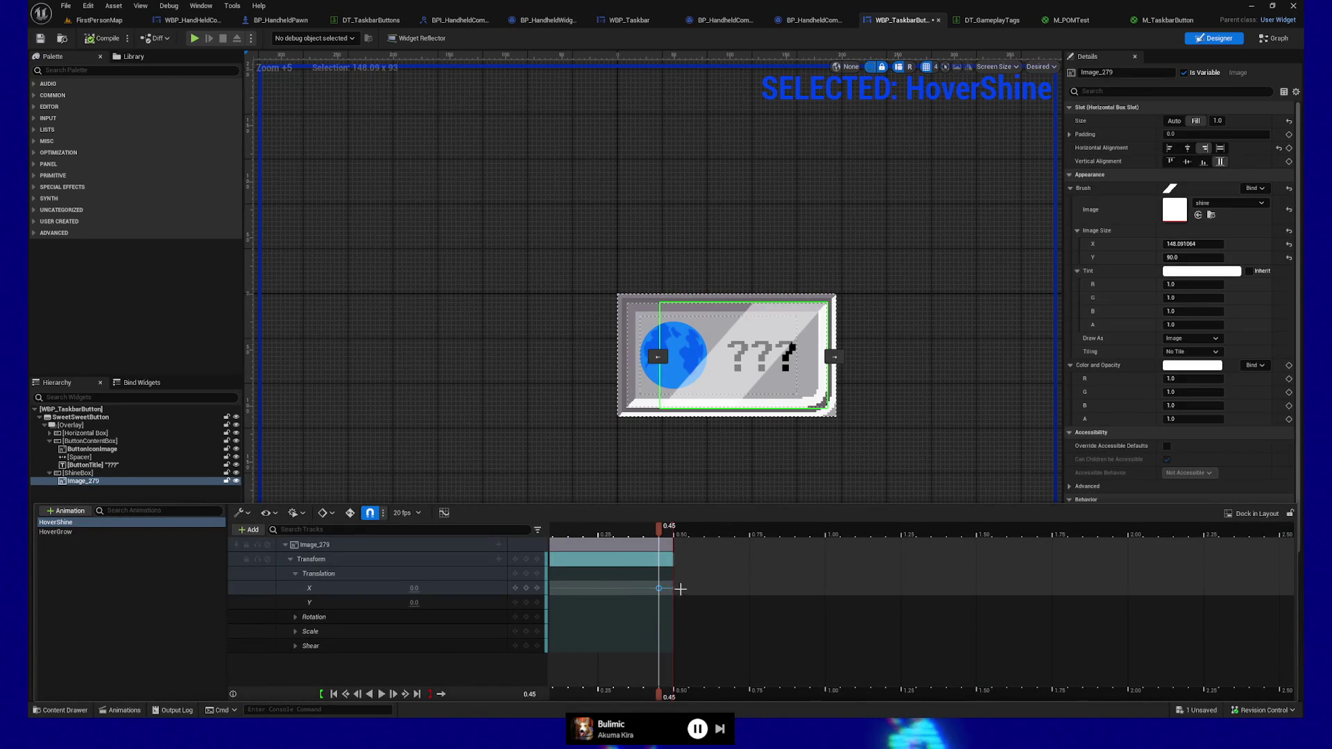
Undo the accidental key change and compare the shine at 0.40 s and 0.45 s (X -14)
{"action": "left_click_drag", "start_coordinate": [658, 531], "coordinate": [642, 531]}
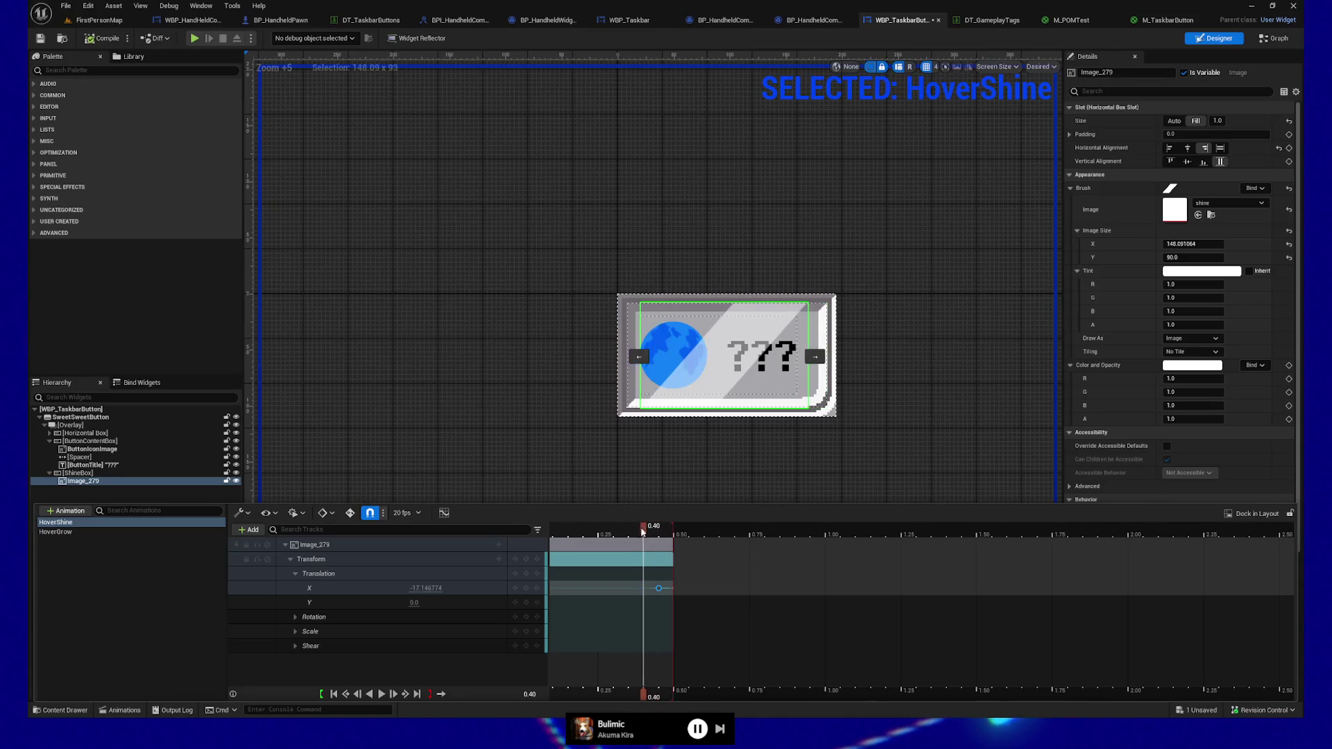
{"action": "key", "text": "ctrl+z"}
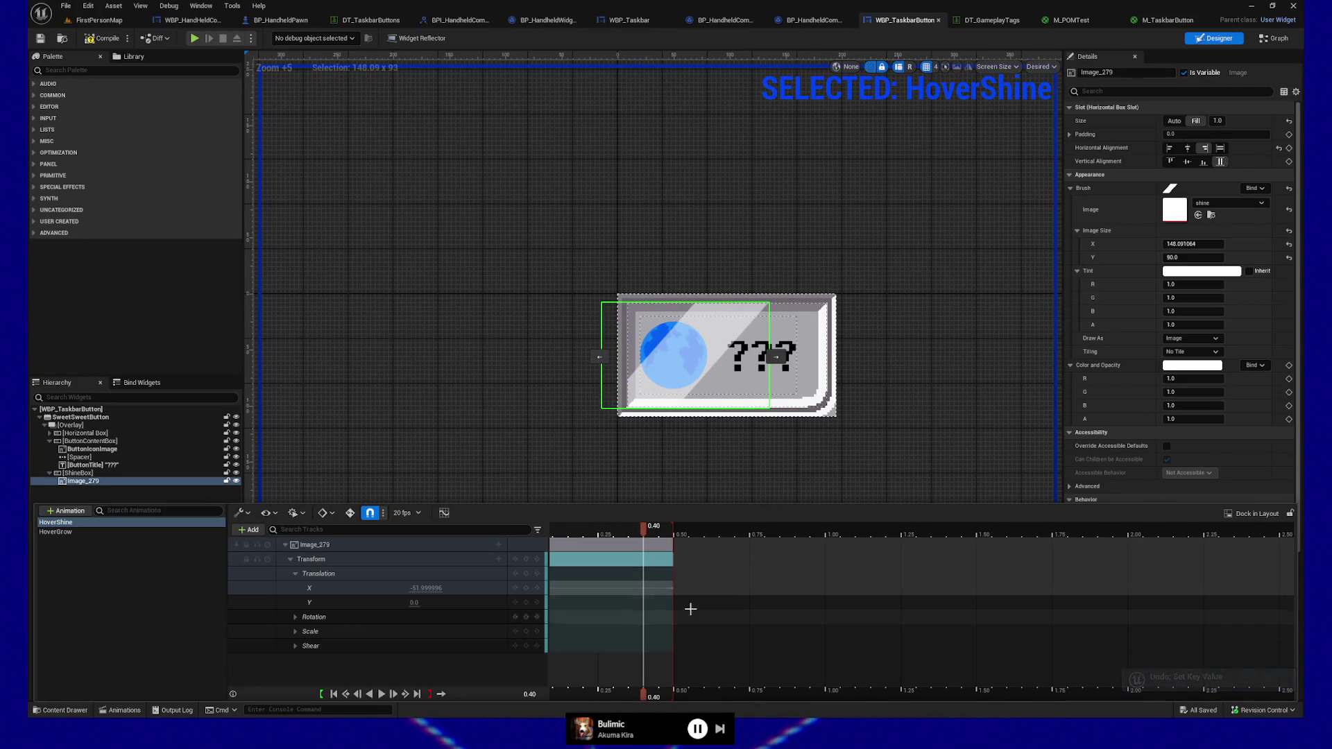
{"action": "left_click", "coordinate": [658, 535]}
{"action": "left_click", "coordinate": [643, 534]}
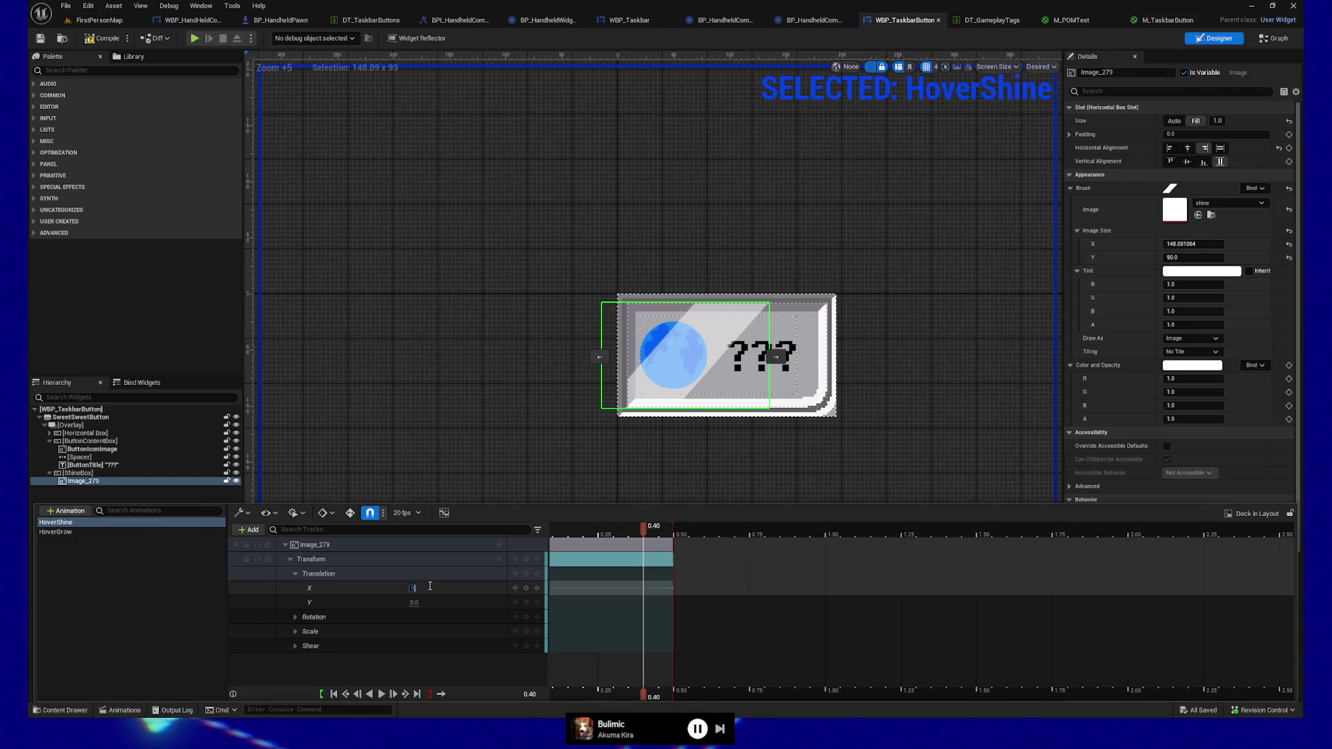
{"action": "left_click", "coordinate": [657, 531]}
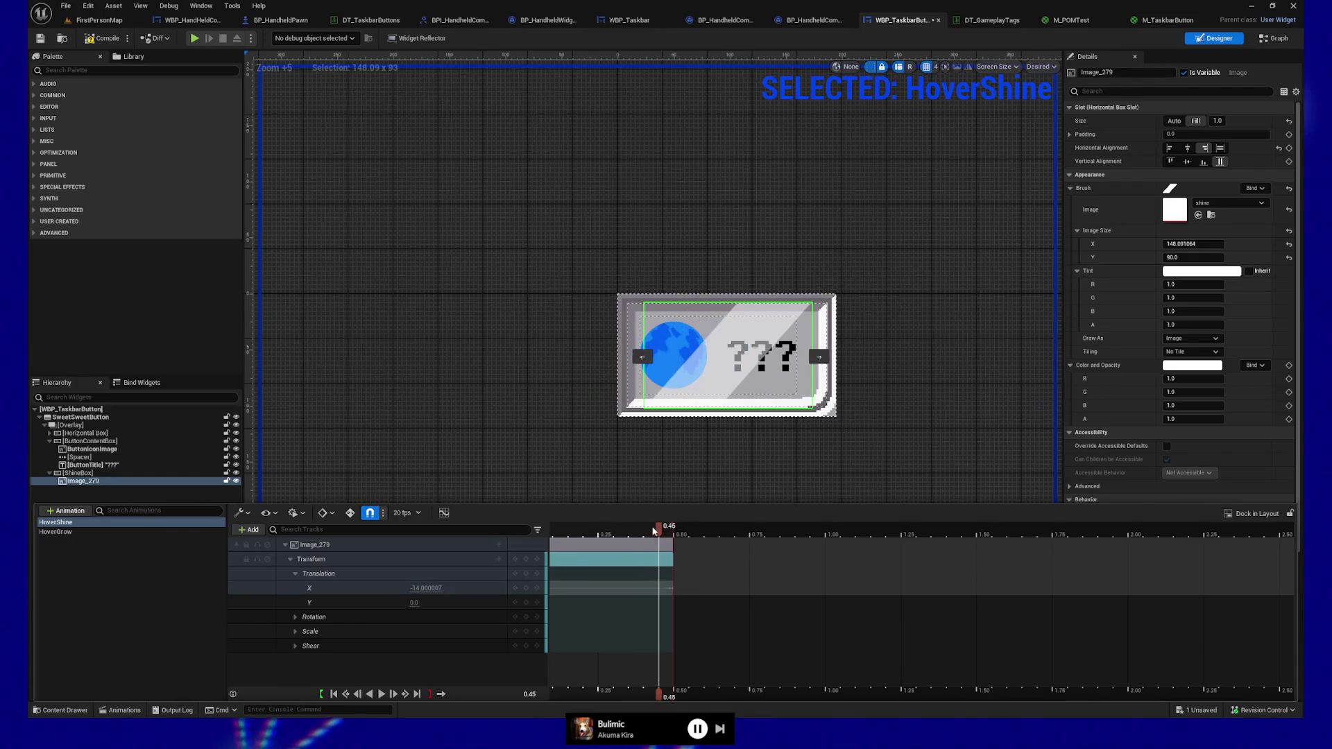
{"action": "left_click", "coordinate": [643, 532]}
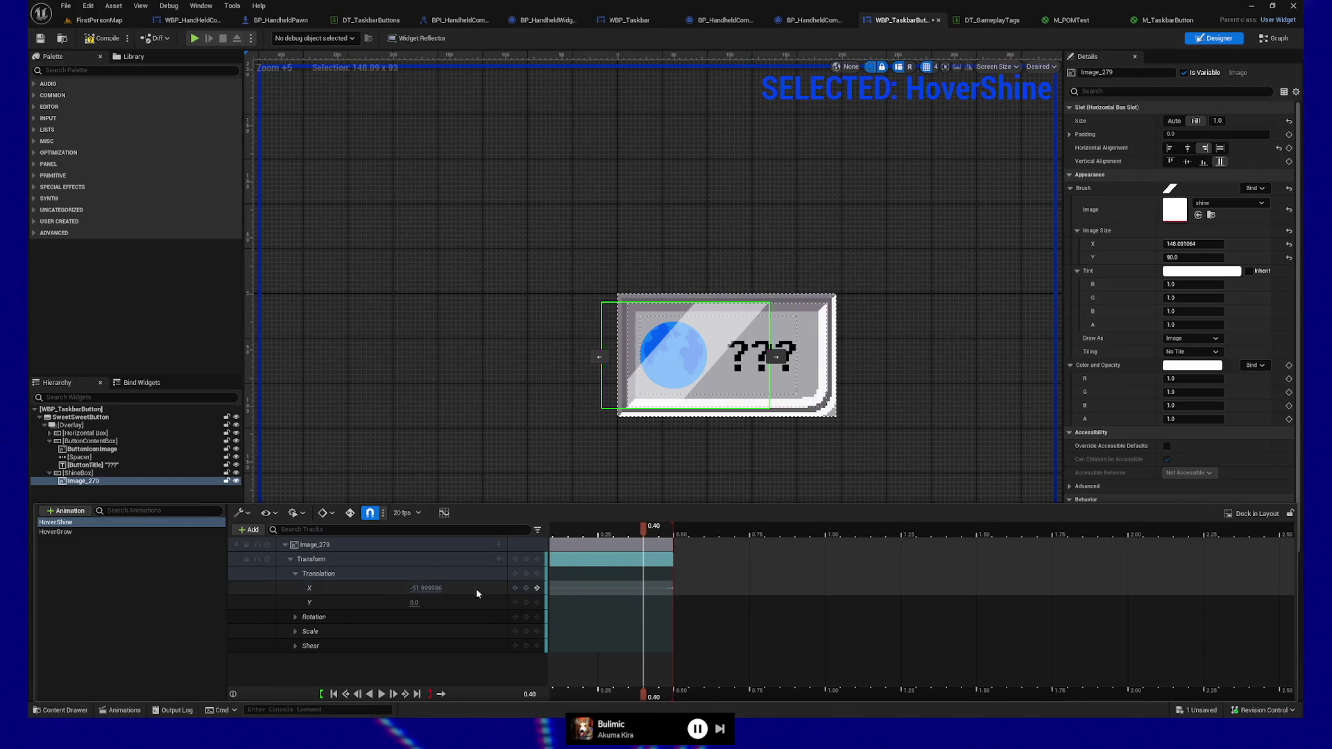
{"action": "left_click", "coordinate": [652, 532]}
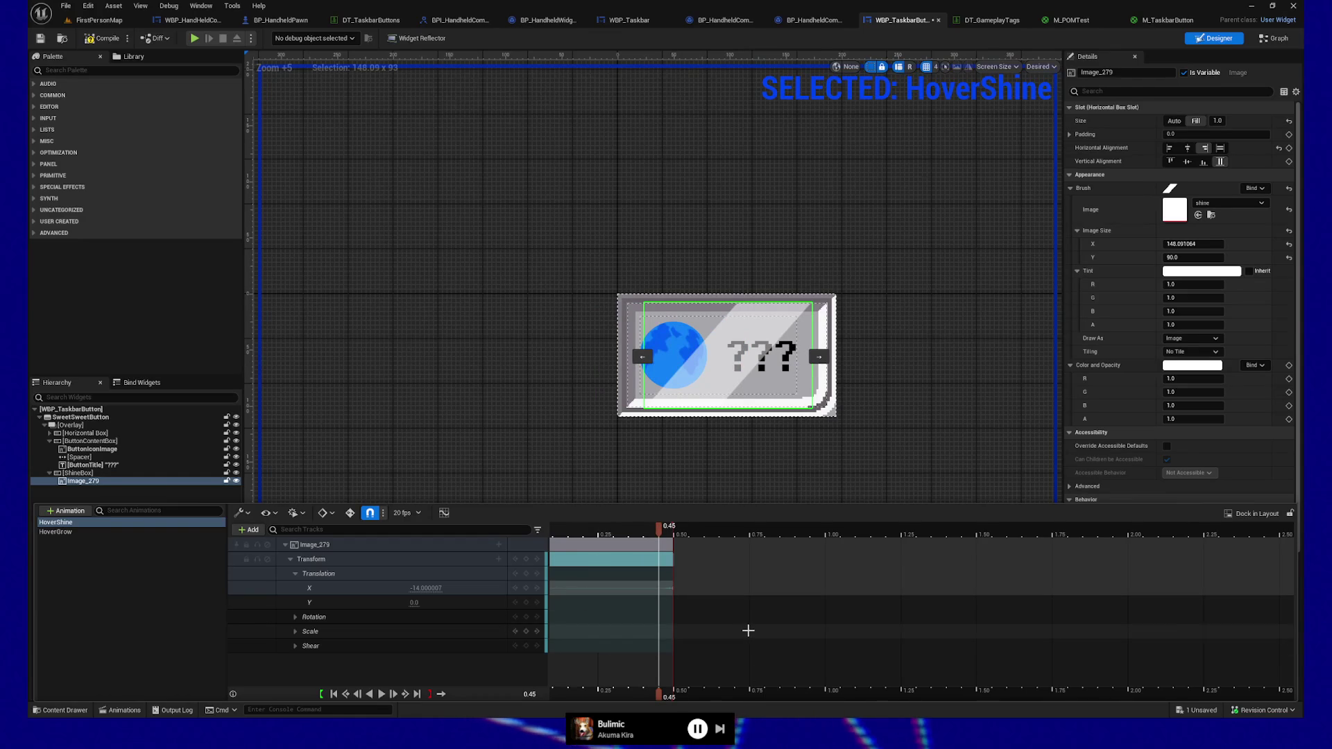
{"action": "scroll", "coordinate": [747, 630], "scroll_direction": "down", "scroll_amount": 2}
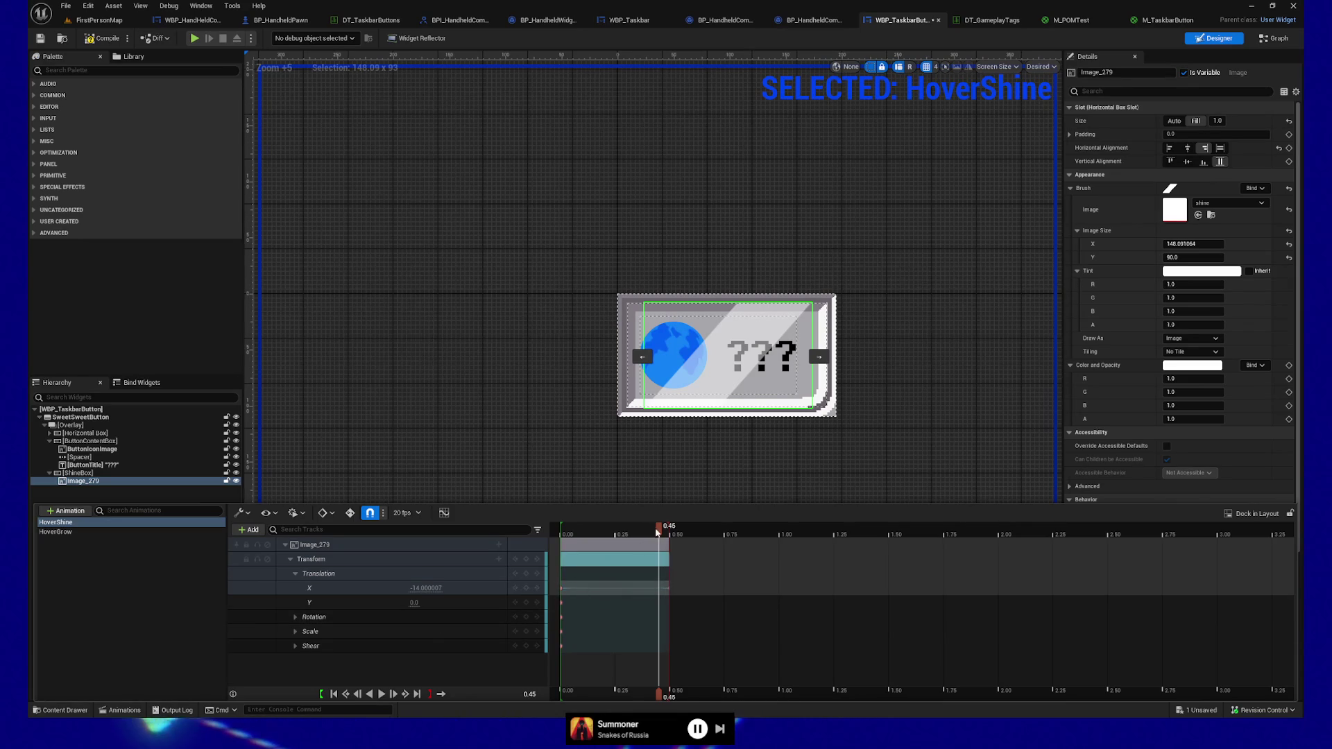
Keep X at -51.999996 at 0.40 s and 0.0 at 0.50 s, check 0.35 s, close the timeline
{"action": "left_click_drag", "start_coordinate": [659, 530], "coordinate": [648, 529]}
{"action": "left_click", "coordinate": [431, 589]}
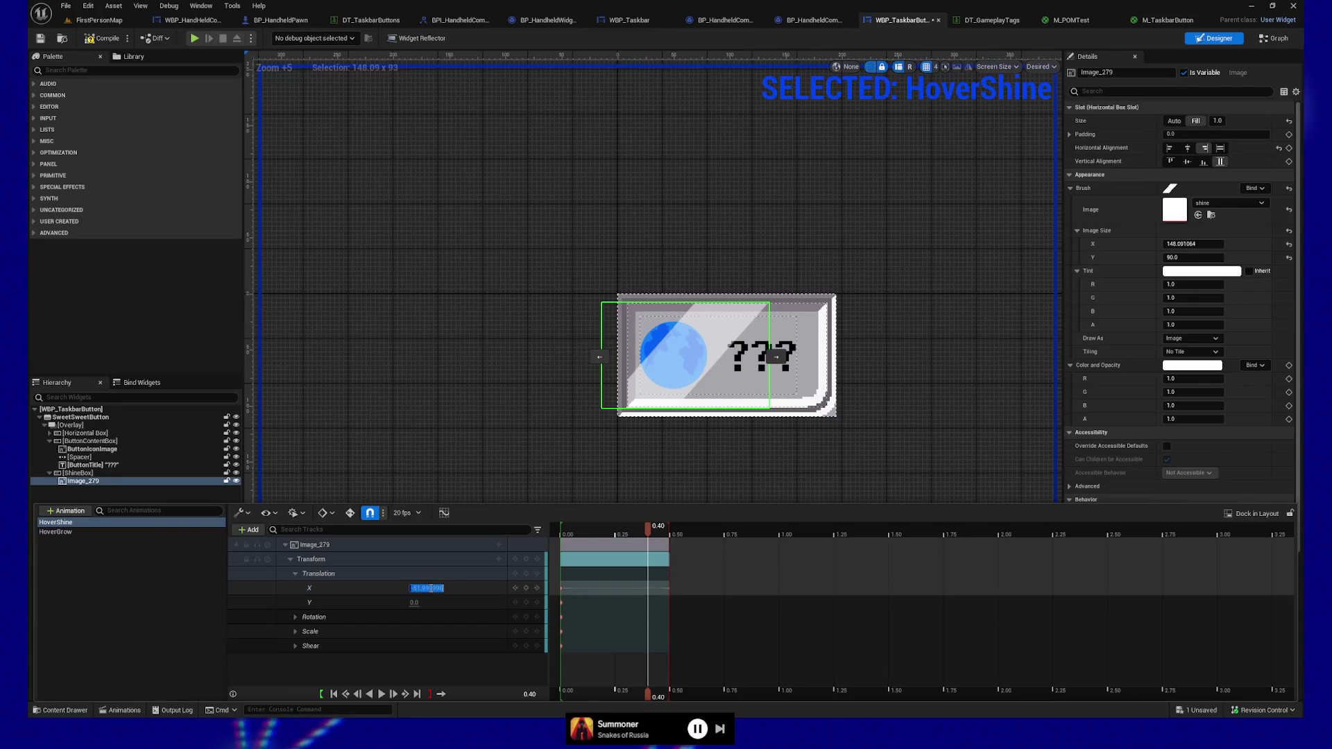
{"action": "key", "text": "Escape"}
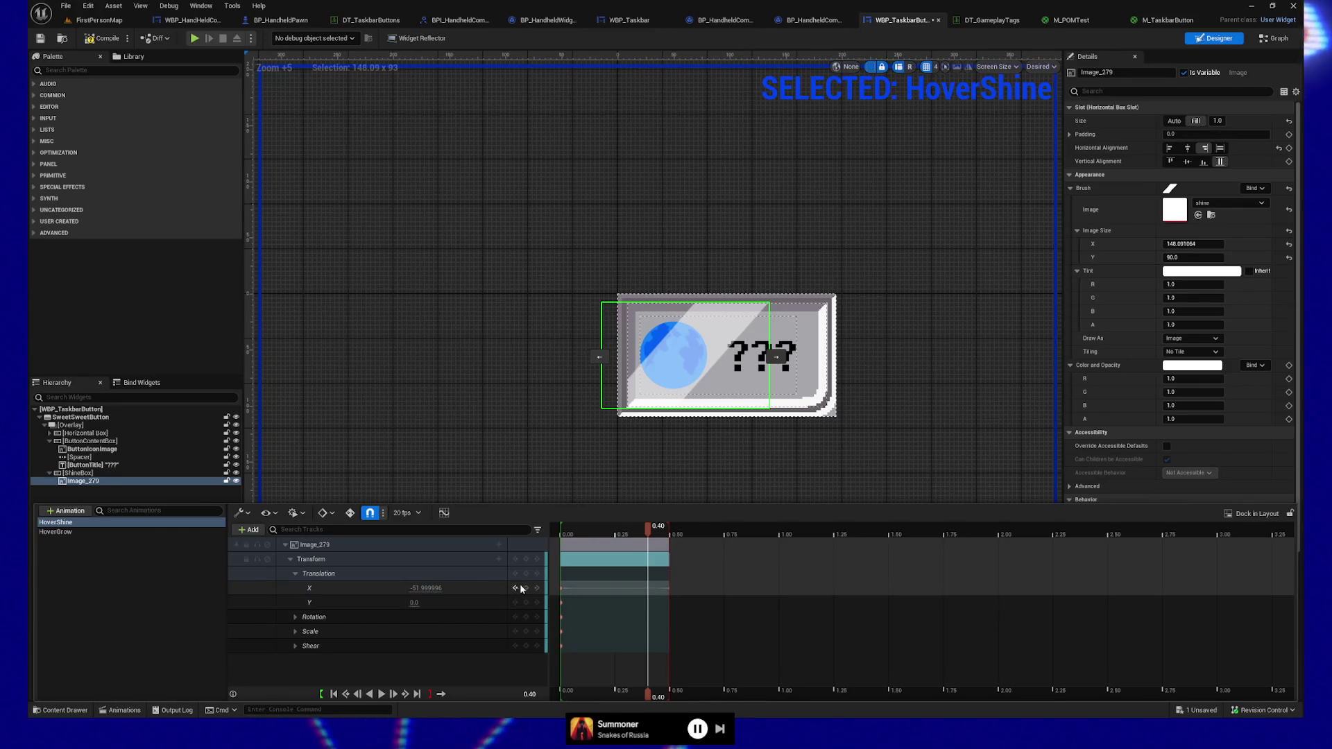
{"action": "left_click", "coordinate": [422, 589]}
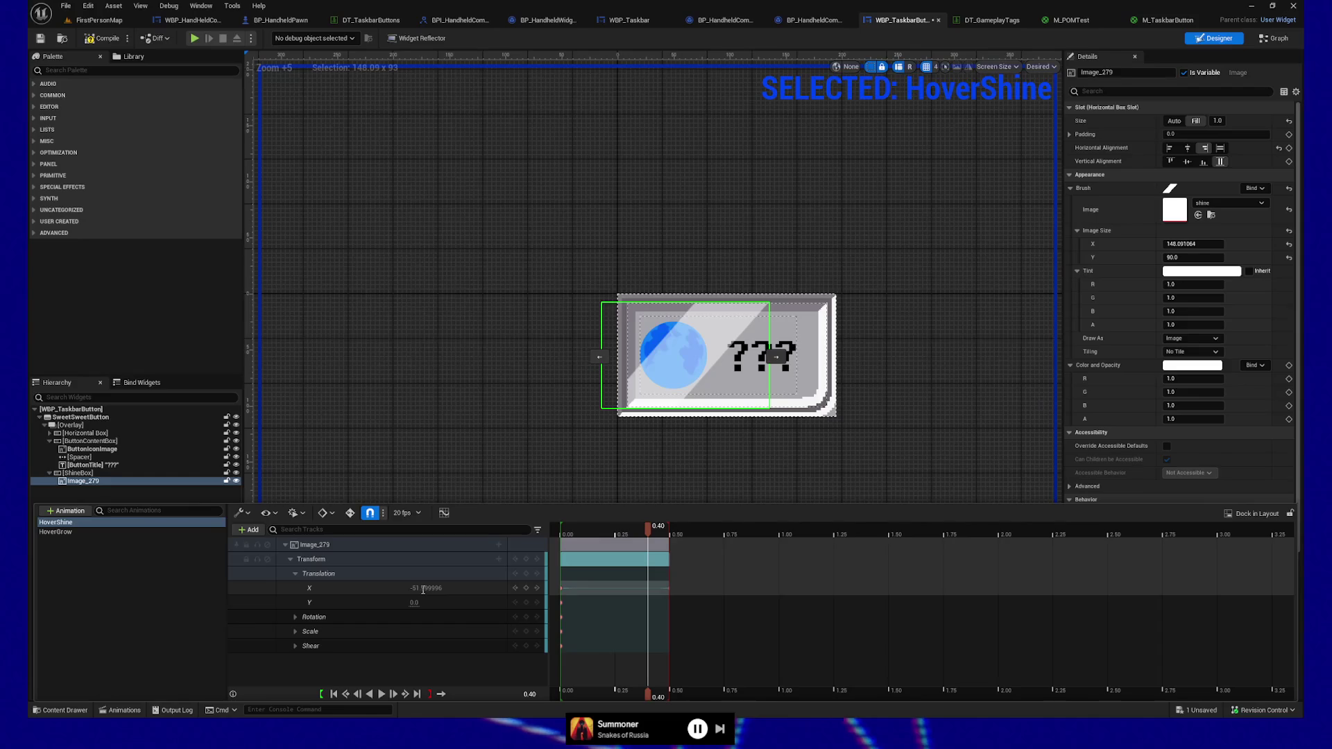
{"action": "key", "text": "Return"}
{"action": "left_click_drag", "start_coordinate": [646, 532], "coordinate": [669, 532]}
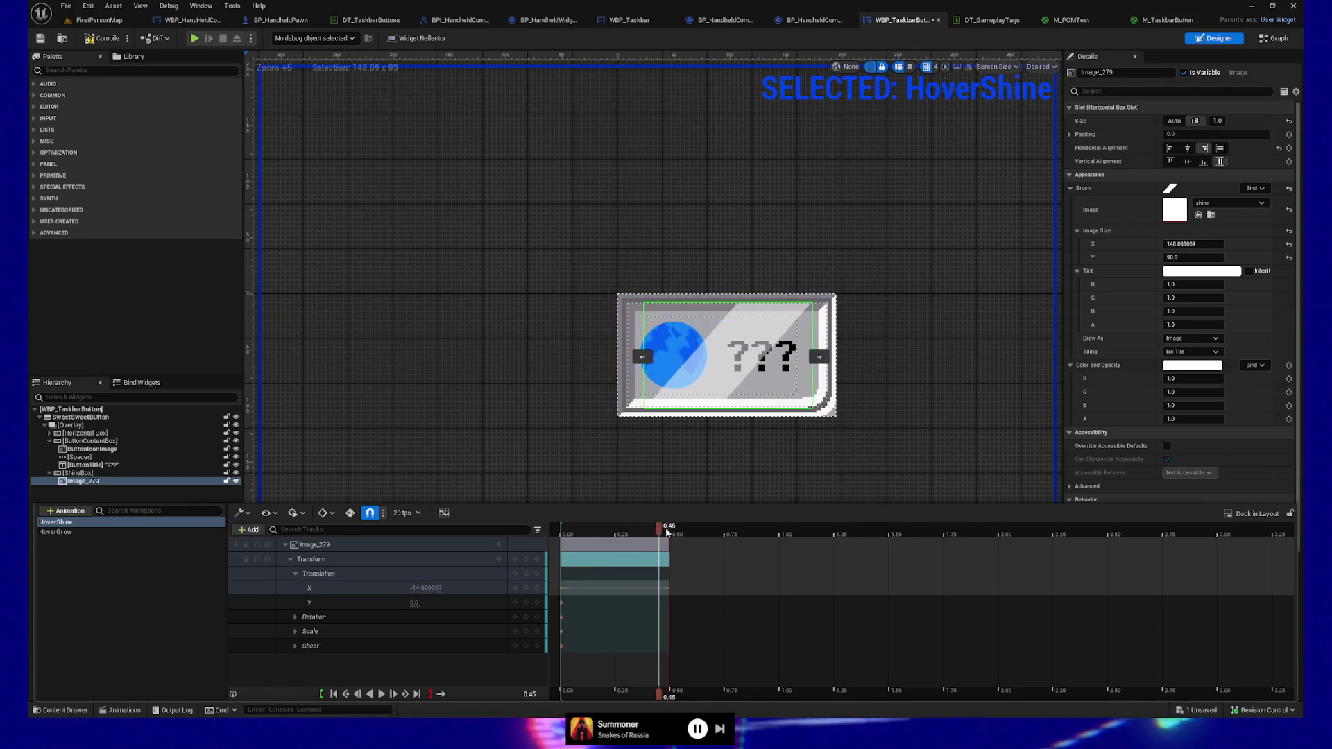
{"action": "left_click", "coordinate": [417, 589]}
{"action": "key", "text": "Return"}
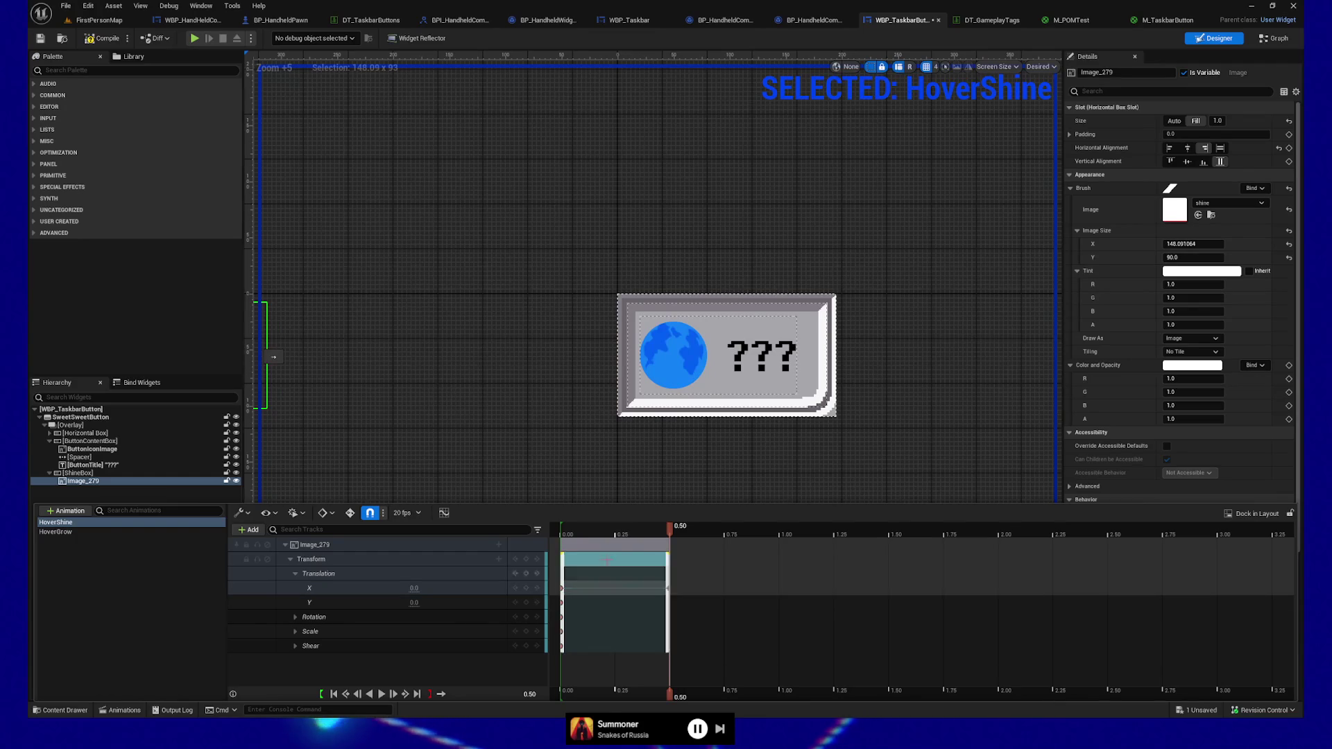
{"action": "mouse_move", "coordinate": [669, 532]}
{"action": "left_mouse_down"}
{"action": "mouse_move", "coordinate": [635, 535]}
{"action": "mouse_move", "coordinate": [576, 498]}
{"action": "left_mouse_up"}
{"action": "left_click", "coordinate": [518, 389]}
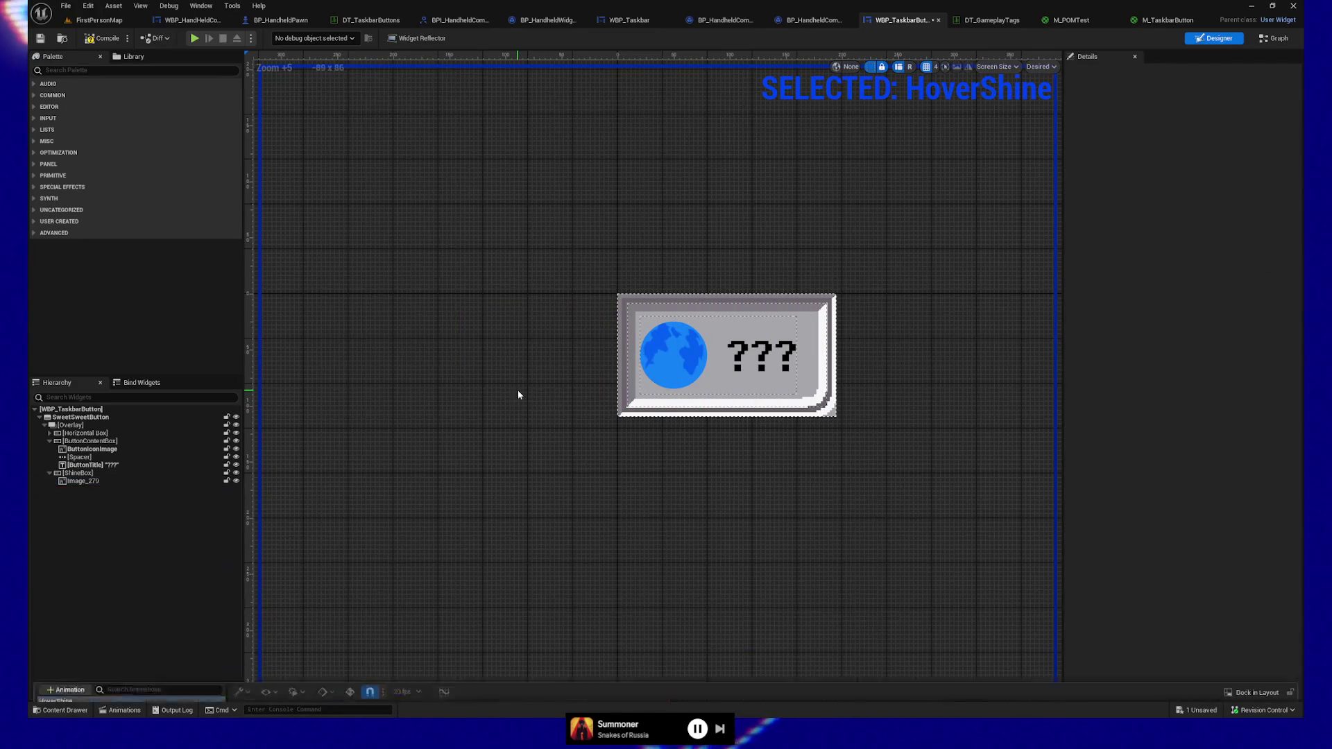
Reopen HoverShine's tracks with Image_279 selected and scrub the shine sliding across the button
{"action": "left_click", "coordinate": [121, 710]}
{"action": "left_click", "coordinate": [479, 351]}
{"action": "left_click", "coordinate": [83, 481]}
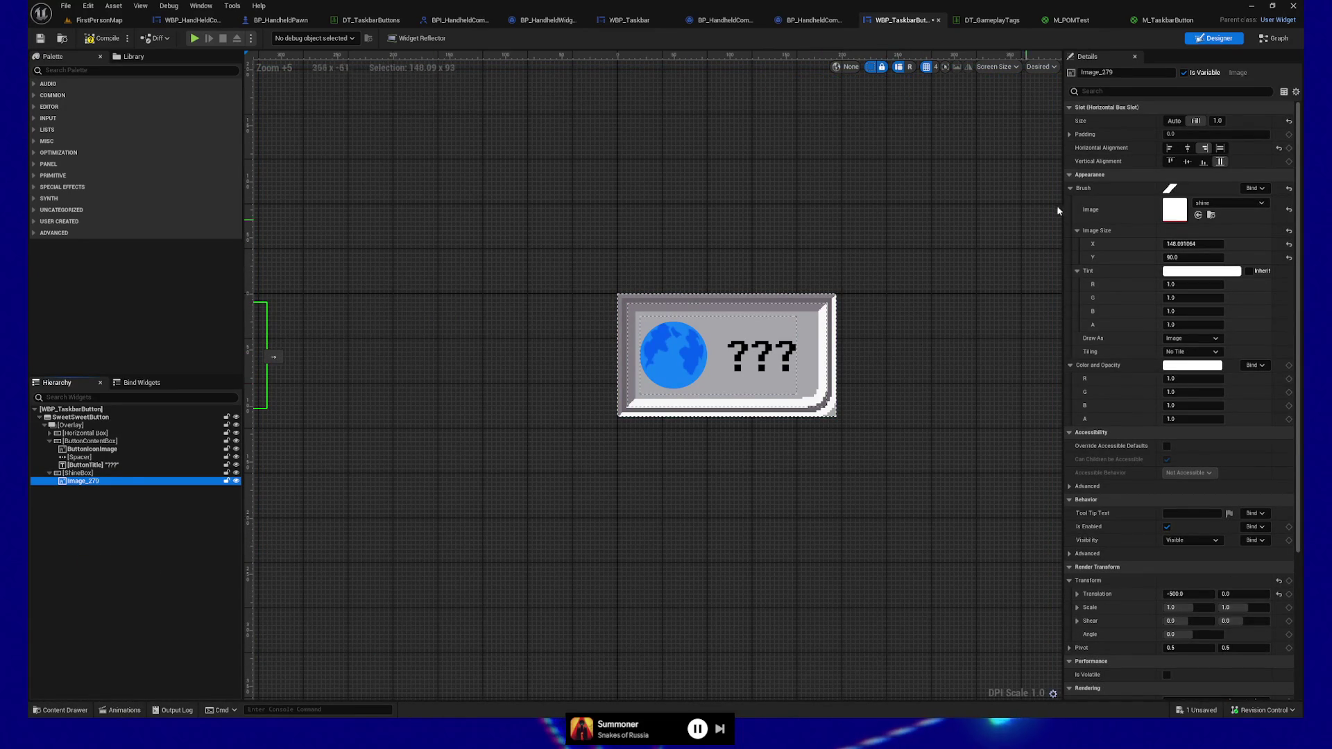
{"action": "left_click", "coordinate": [125, 711]}
{"action": "left_click", "coordinate": [69, 524]}
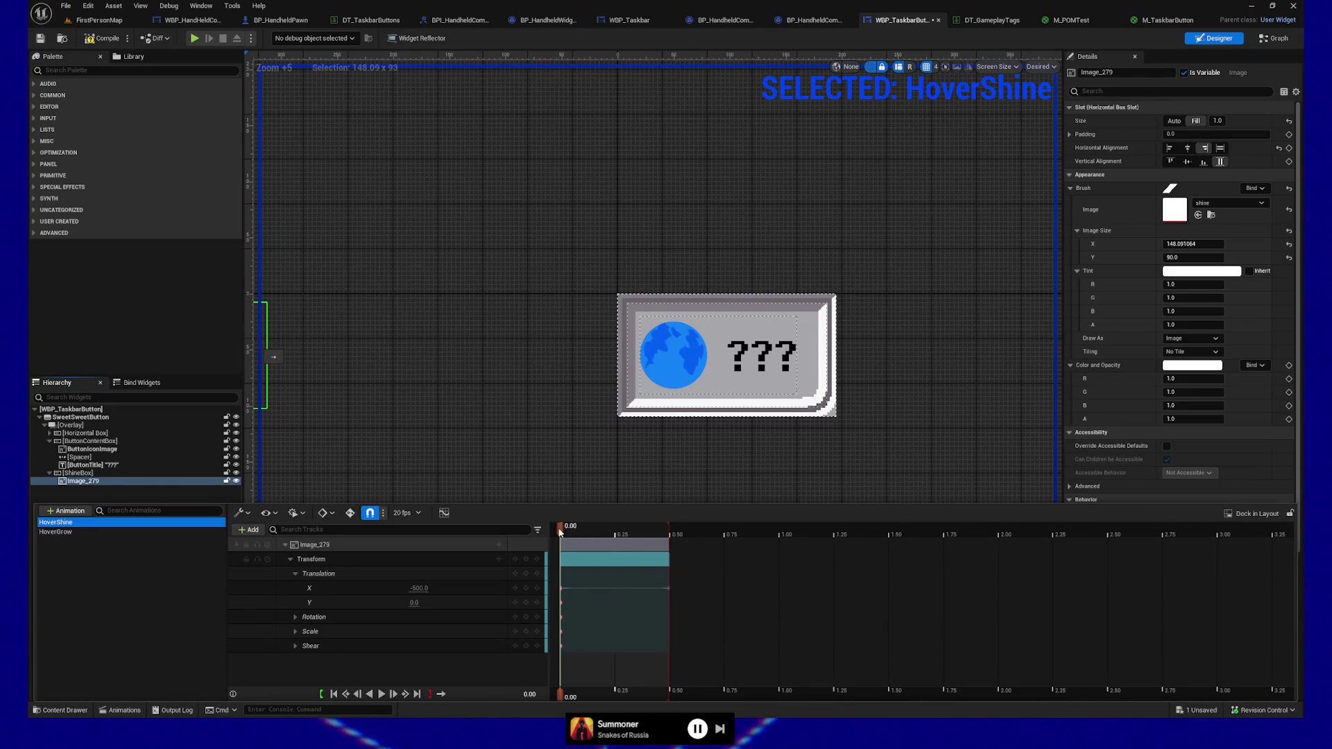
{"action": "mouse_move", "coordinate": [559, 527]}
{"action": "left_mouse_down"}
{"action": "mouse_move", "coordinate": [666, 533]}
{"action": "mouse_move", "coordinate": [648, 533]}
{"action": "left_mouse_up"}
Key the shine's X translation at 200 at 0.40 and back at -500 at 0.45
{"action": "left_click", "coordinate": [422, 587]}
{"action": "type", "text": "0"}
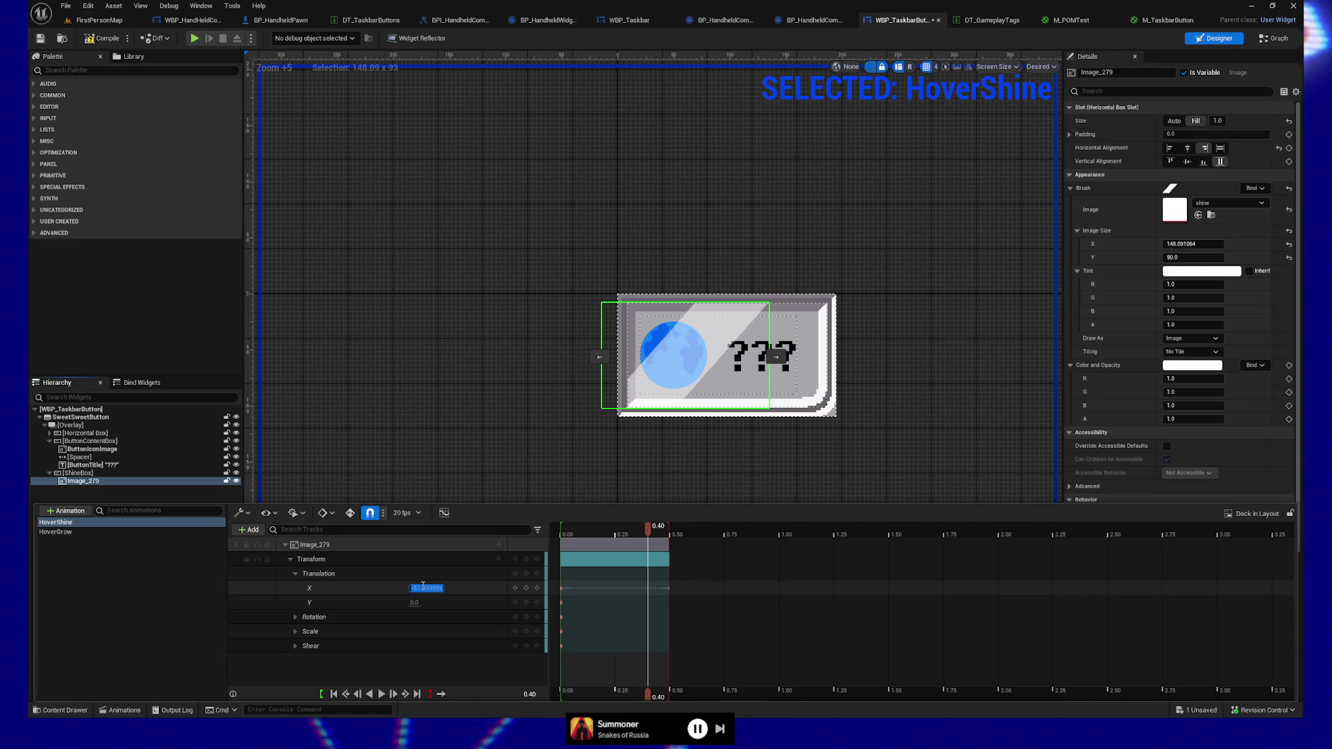
{"action": "key", "text": "Return"}
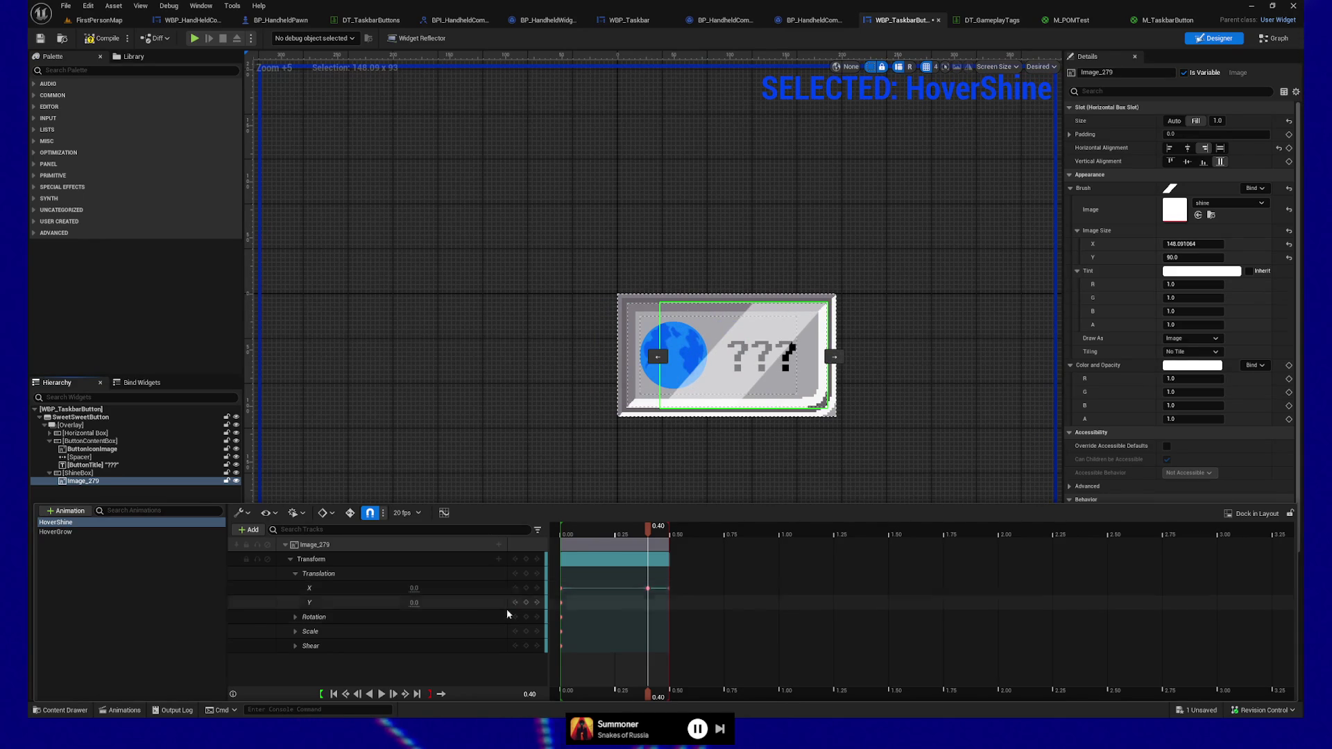
{"action": "left_click_drag", "start_coordinate": [654, 532], "coordinate": [659, 532]}
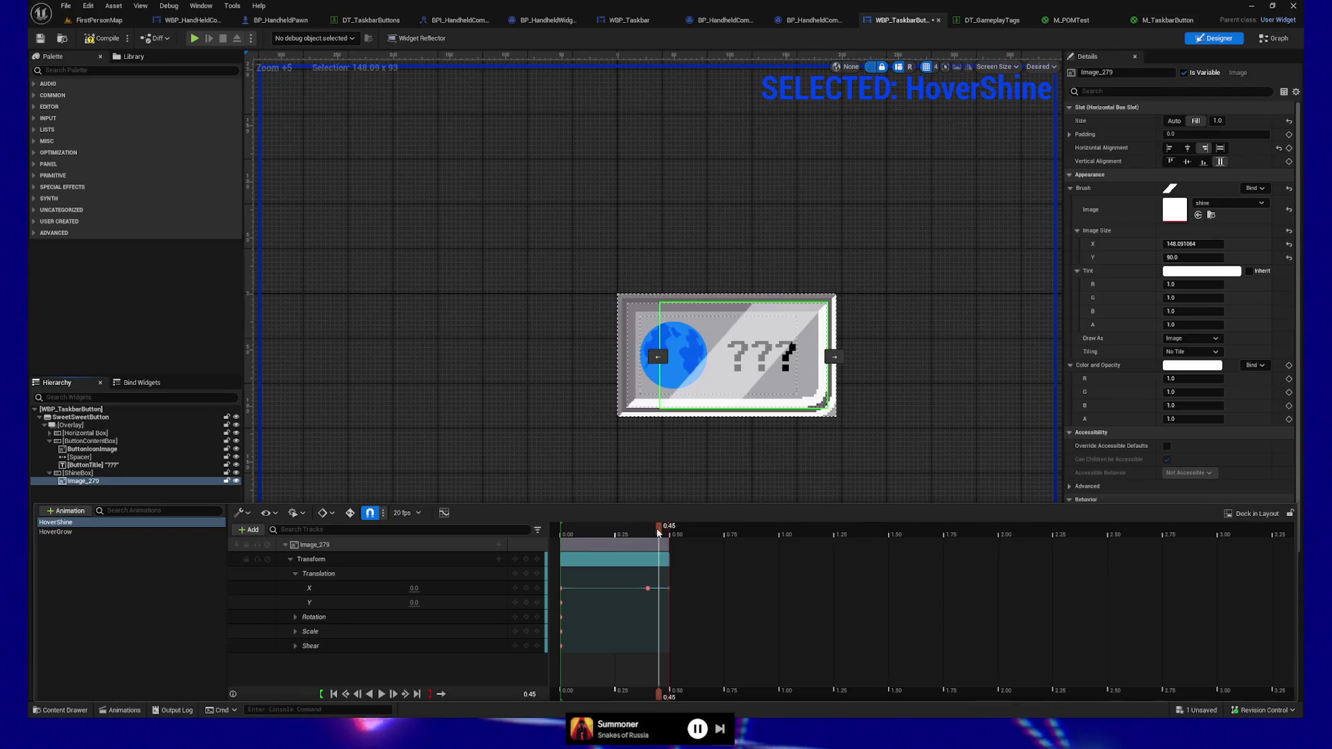
{"action": "key", "text": "Left"}
{"action": "left_click", "coordinate": [415, 588]}
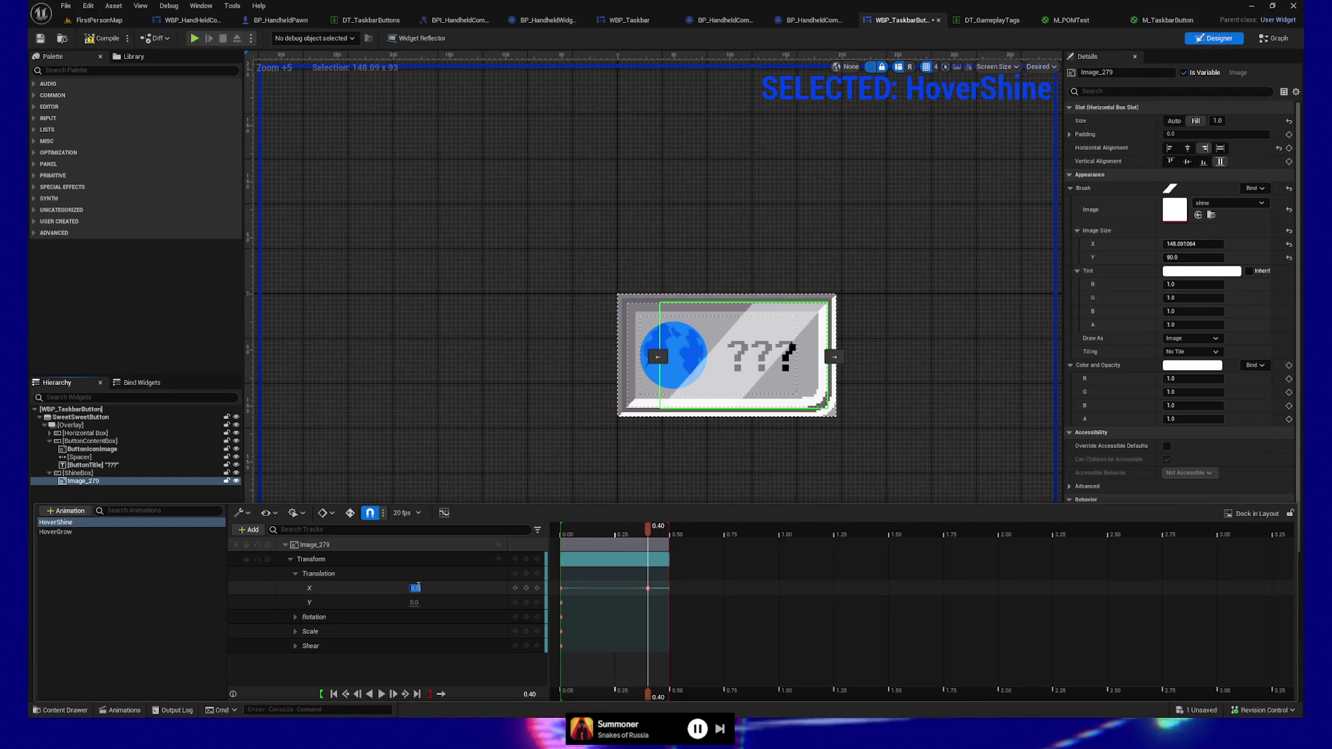
{"action": "type", "text": "200"}
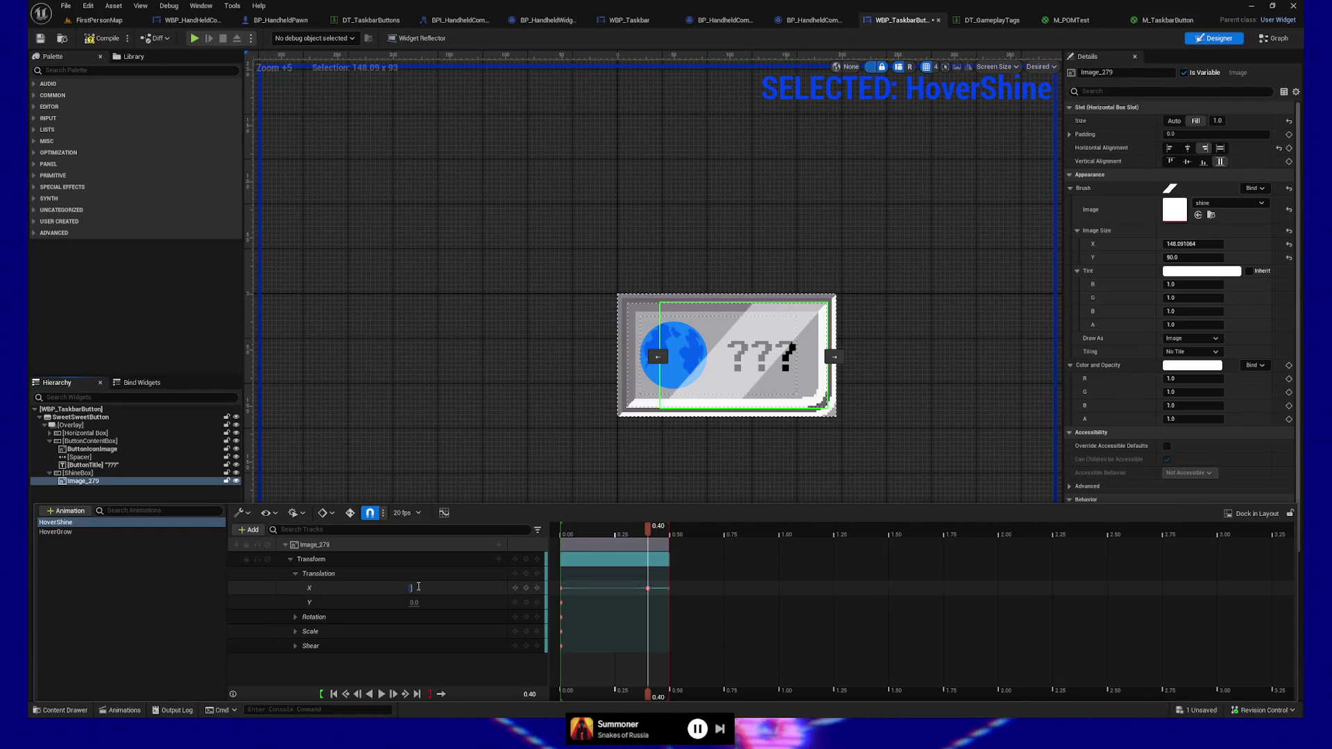
{"action": "key", "text": "Return"}
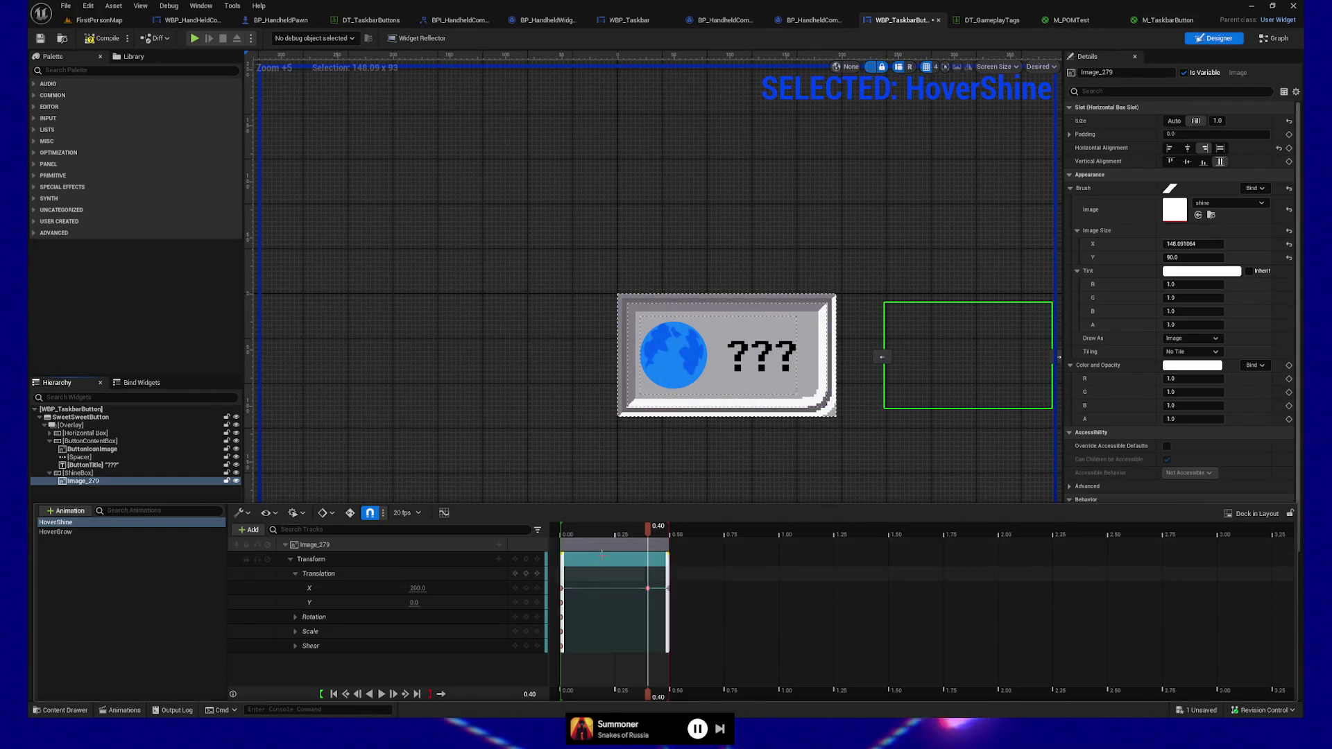
{"action": "left_click_drag", "start_coordinate": [650, 532], "coordinate": [657, 527]}
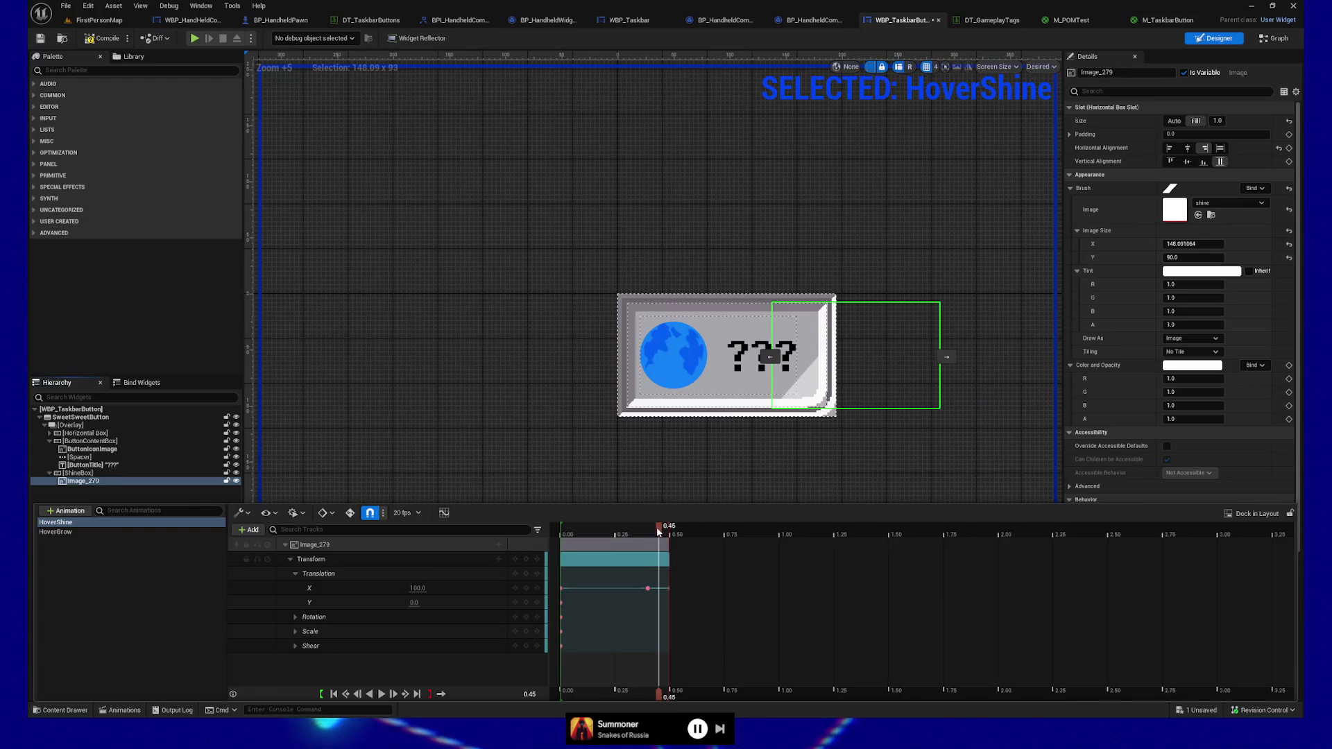
{"action": "left_click", "coordinate": [418, 588]}
{"action": "type", "text": "-500"}
{"action": "key", "text": "Return"}
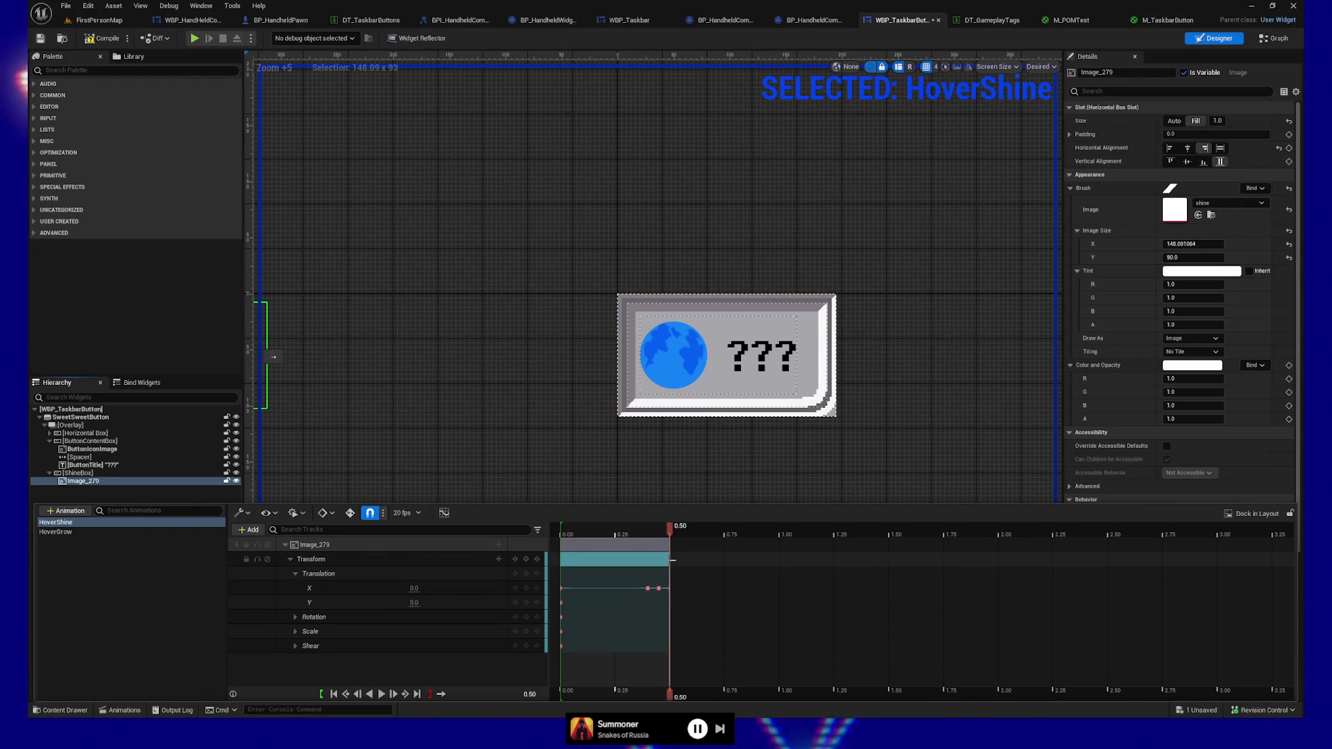
Try dragging the 0.40 and 0.45 X keys to new times, undoing the moves
{"action": "left_click", "coordinate": [647, 588]}
{"action": "left_click_drag", "start_coordinate": [647, 588], "coordinate": [636, 589]}
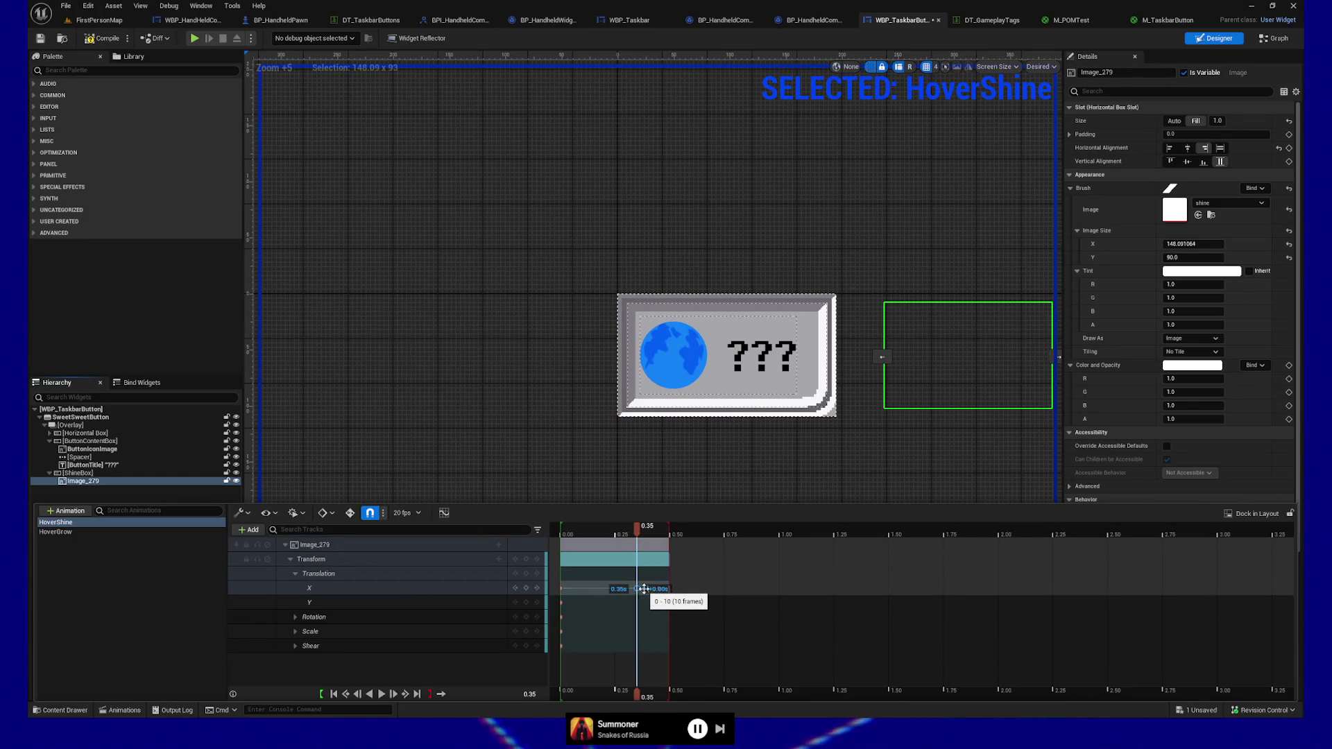
{"action": "left_click", "coordinate": [659, 589]}
{"action": "key", "text": "ctrl+z"}
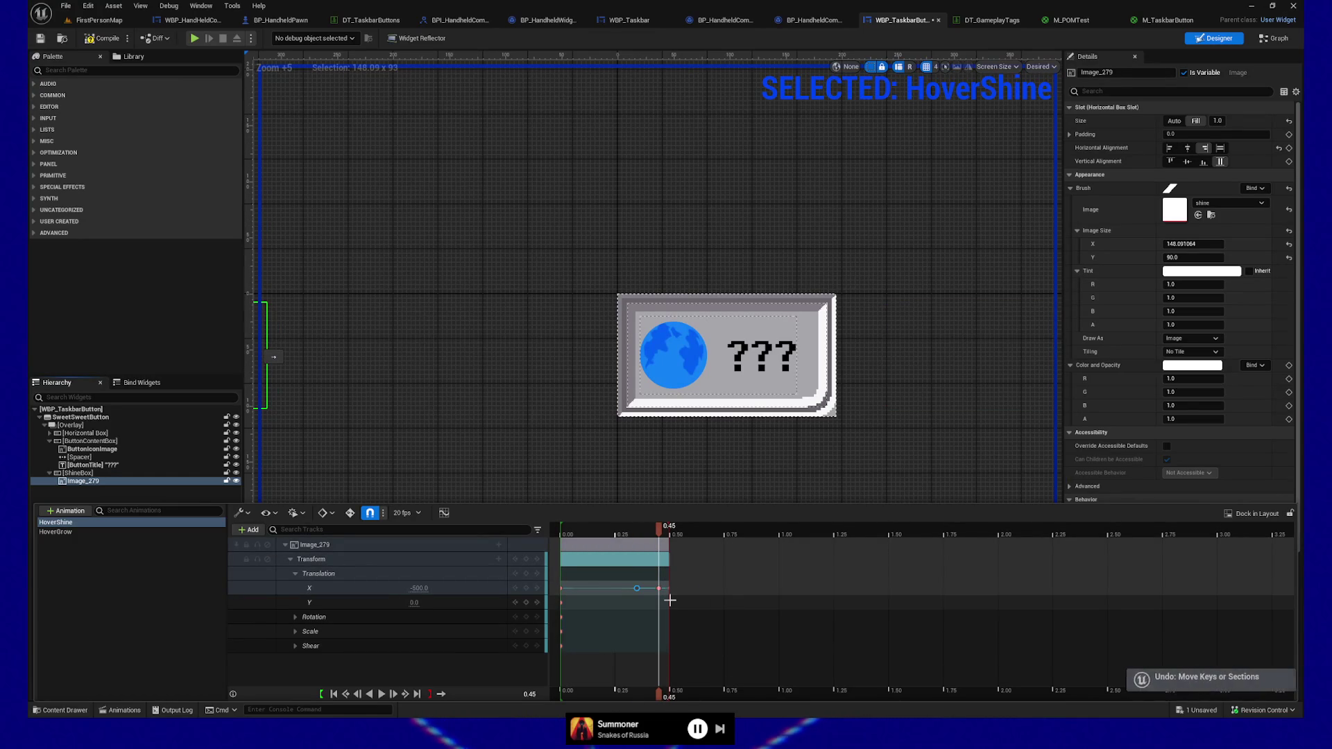
{"action": "left_click_drag", "start_coordinate": [659, 589], "coordinate": [671, 590]}
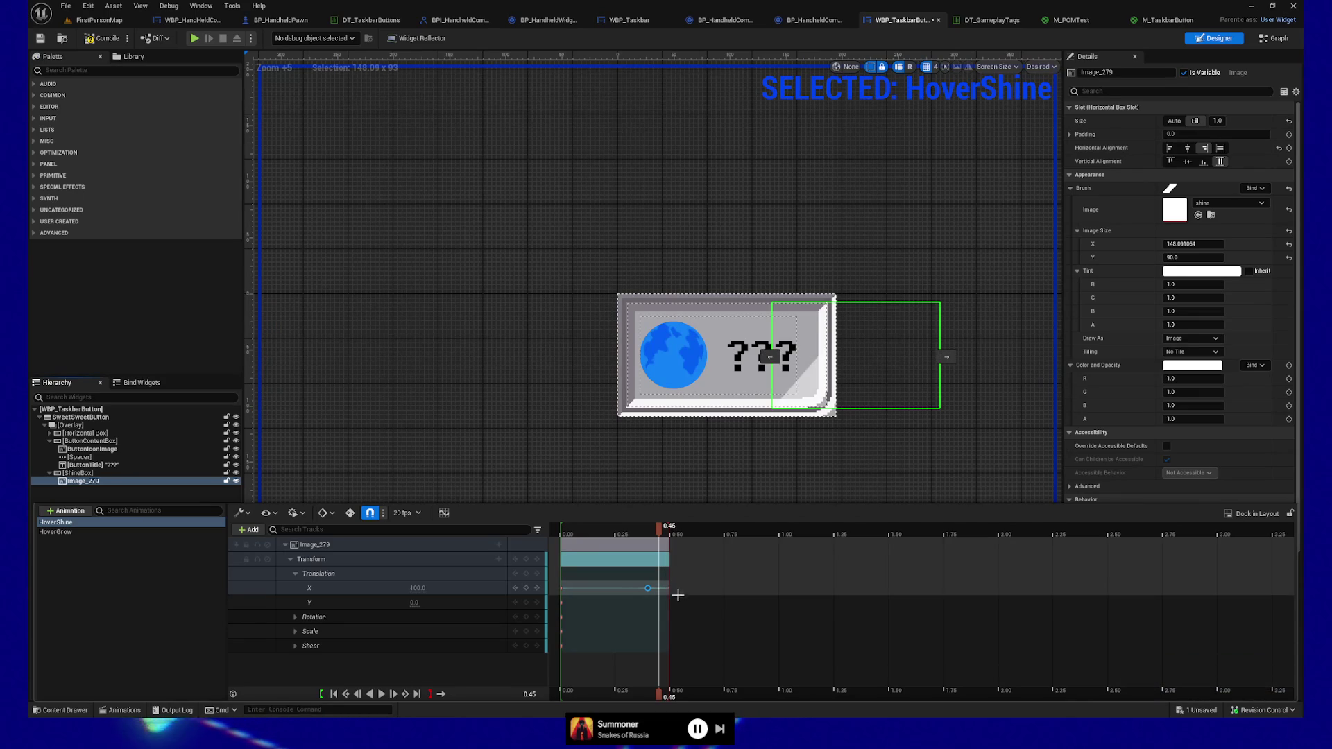
{"action": "key", "text": "ctrl+z"}
{"action": "left_click", "coordinate": [648, 589]}
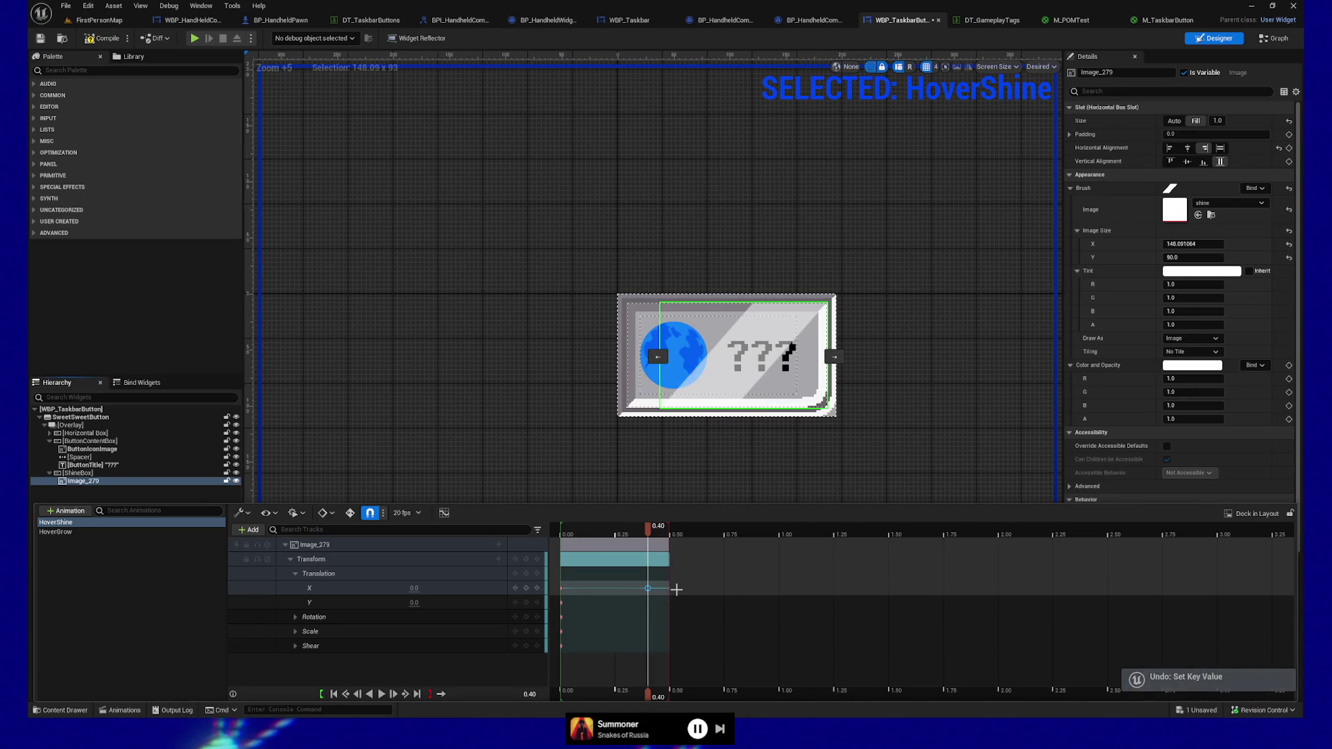
{"action": "left_click", "coordinate": [564, 589]}
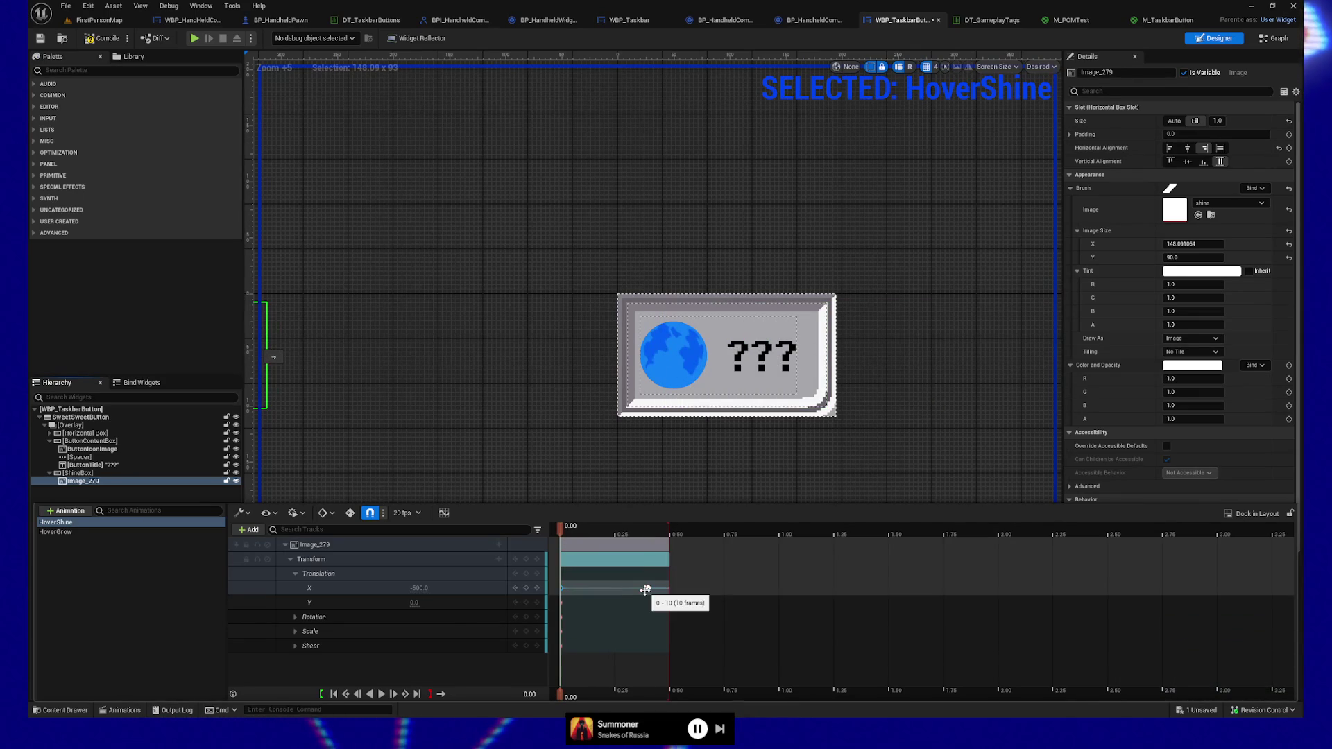
{"action": "left_click", "coordinate": [646, 589]}
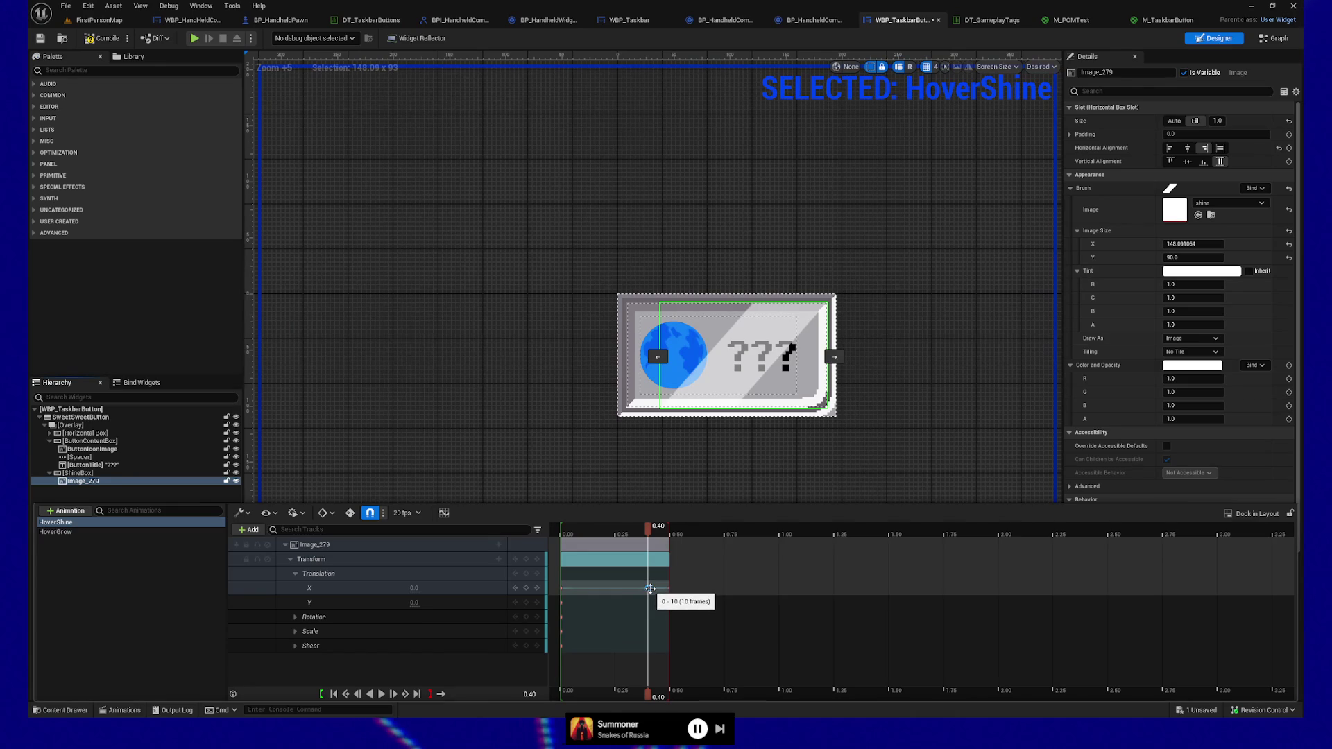
Move the 200 X key earlier to 0.25 and key X at -448 at 0.30
{"action": "left_click_drag", "start_coordinate": [644, 588], "coordinate": [615, 588]}
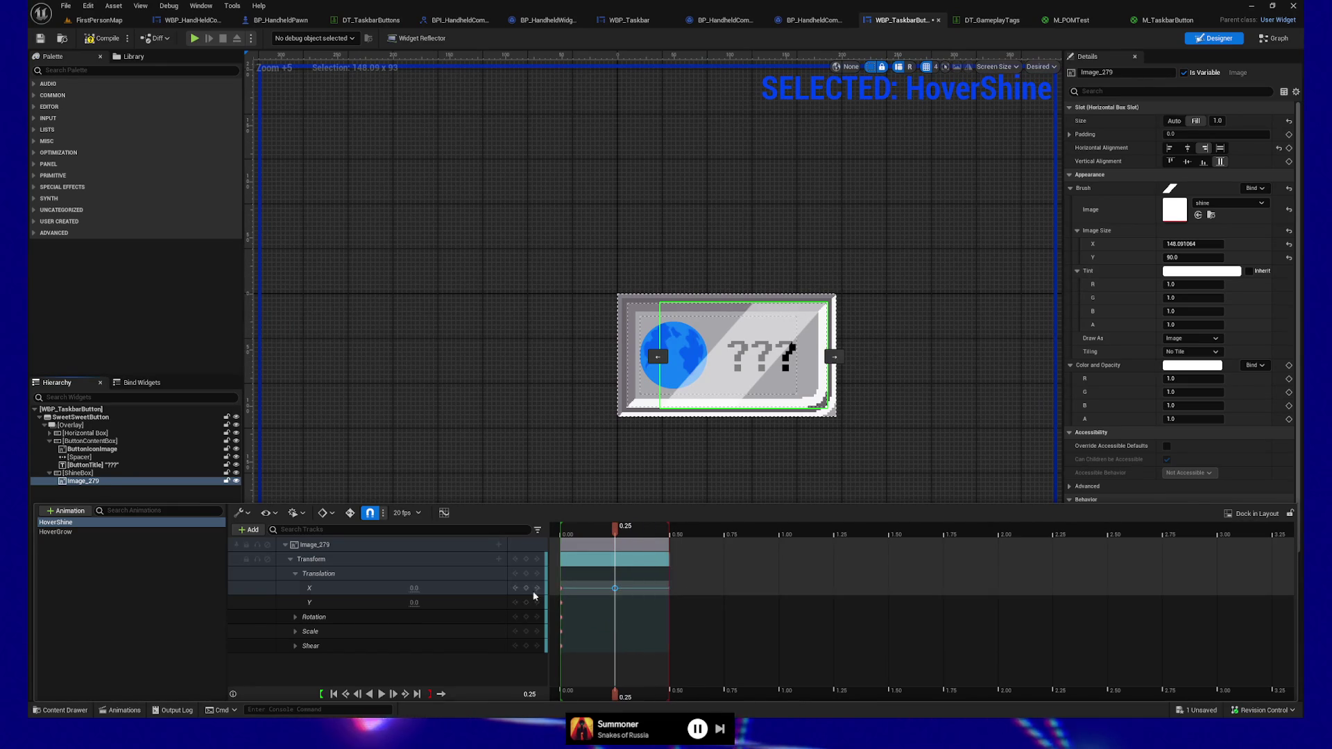
{"action": "left_click", "coordinate": [426, 589]}
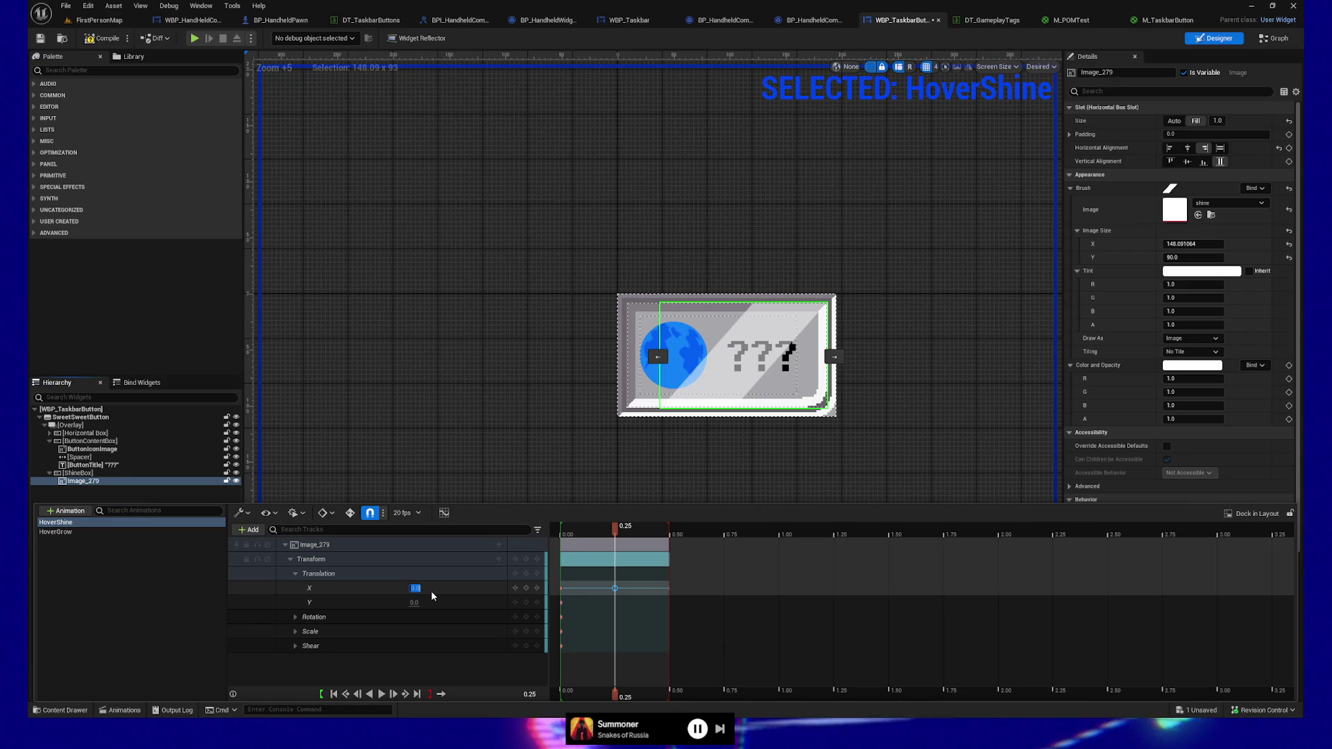
{"action": "type", "text": "200"}
{"action": "key", "text": "Return"}
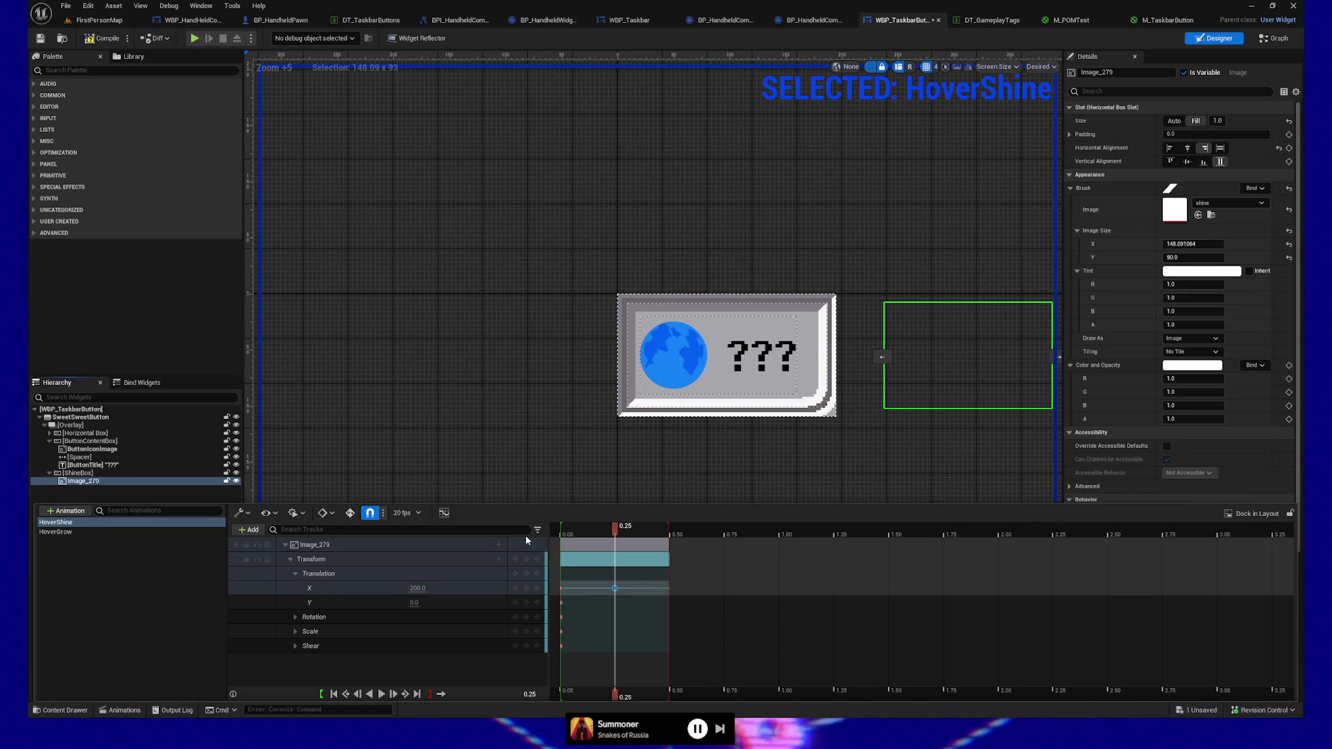
{"action": "left_click_drag", "start_coordinate": [615, 531], "coordinate": [627, 533]}
{"action": "left_click", "coordinate": [426, 588]}
{"action": "type", "text": "-448"}
{"action": "key", "text": "Return"}
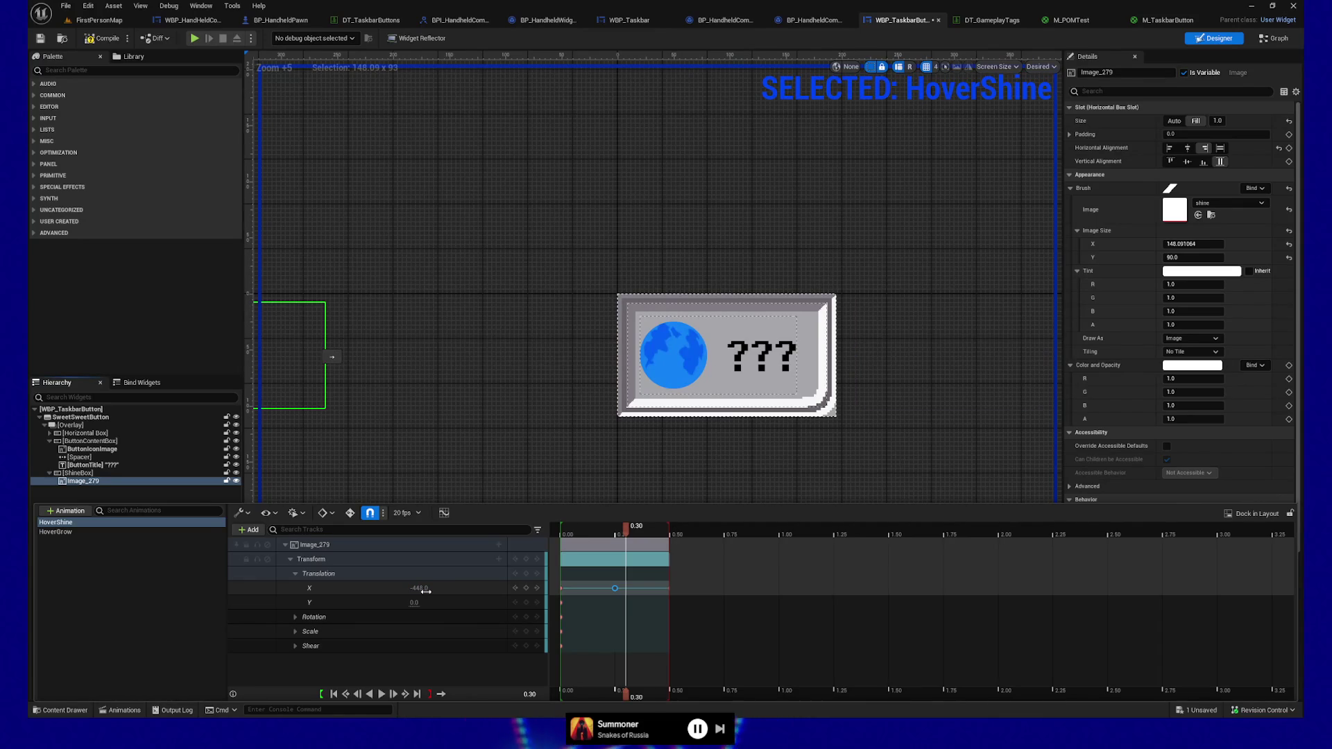
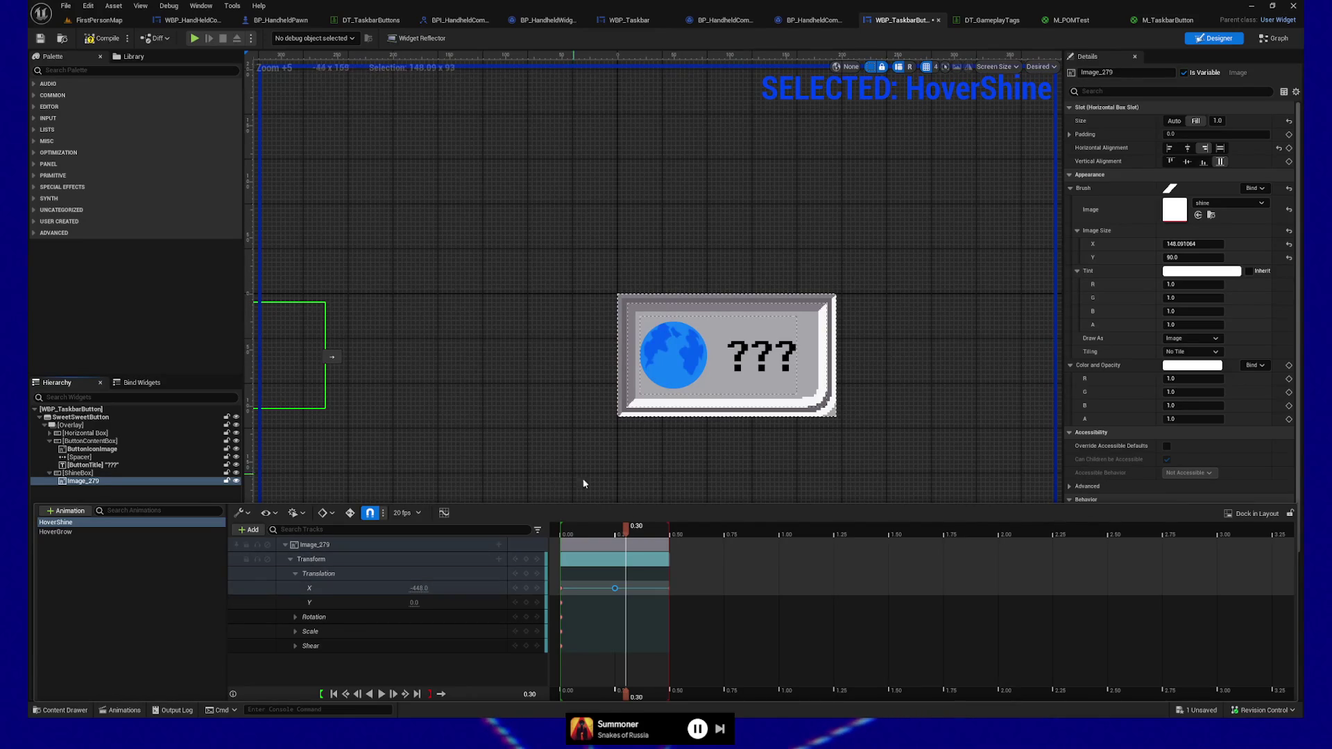
Select the shine image Image_279 and bring up the HoverShine animation timeline
{"action": "left_click", "coordinate": [419, 588]}
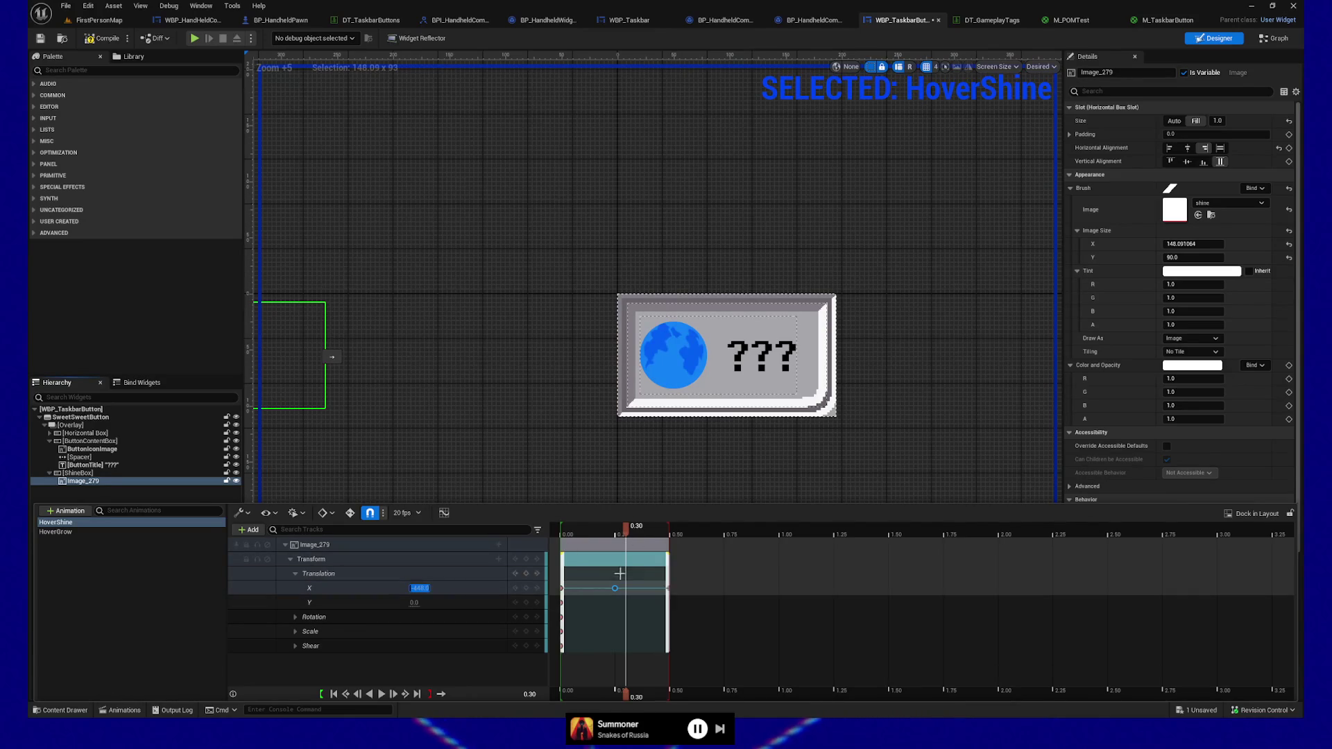
{"action": "left_click", "coordinate": [485, 431]}
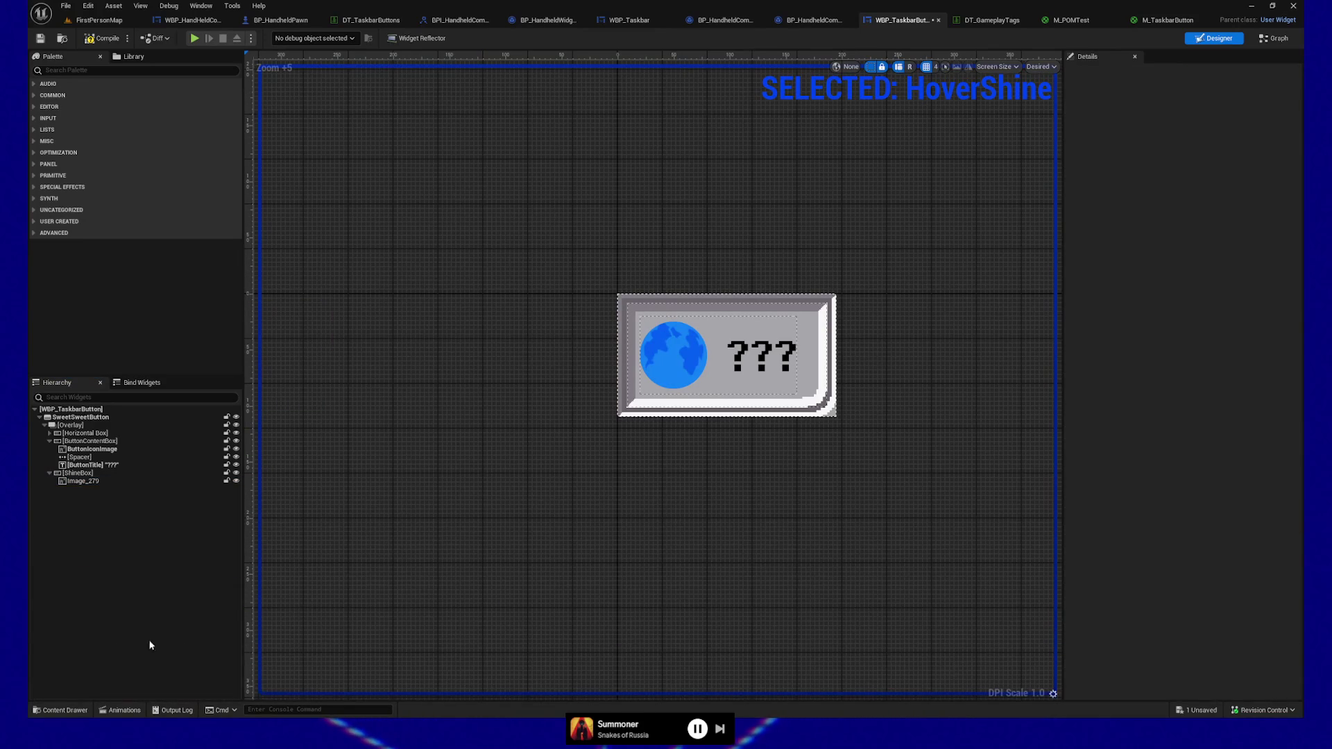
{"action": "left_click", "coordinate": [87, 482]}
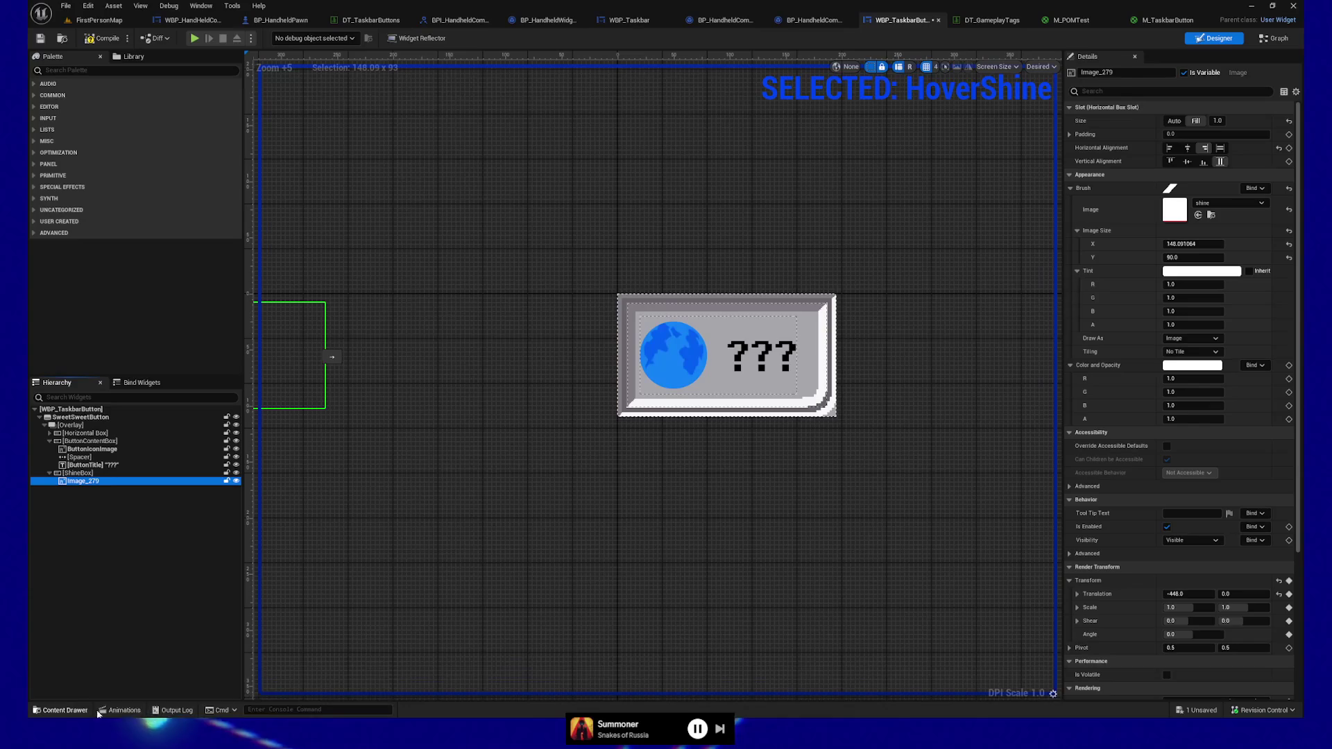
{"action": "left_click", "coordinate": [100, 710]}
Key the shine's Translation X to -500 at 0.30 and 200 at 0.25
{"action": "left_click", "coordinate": [614, 530]}
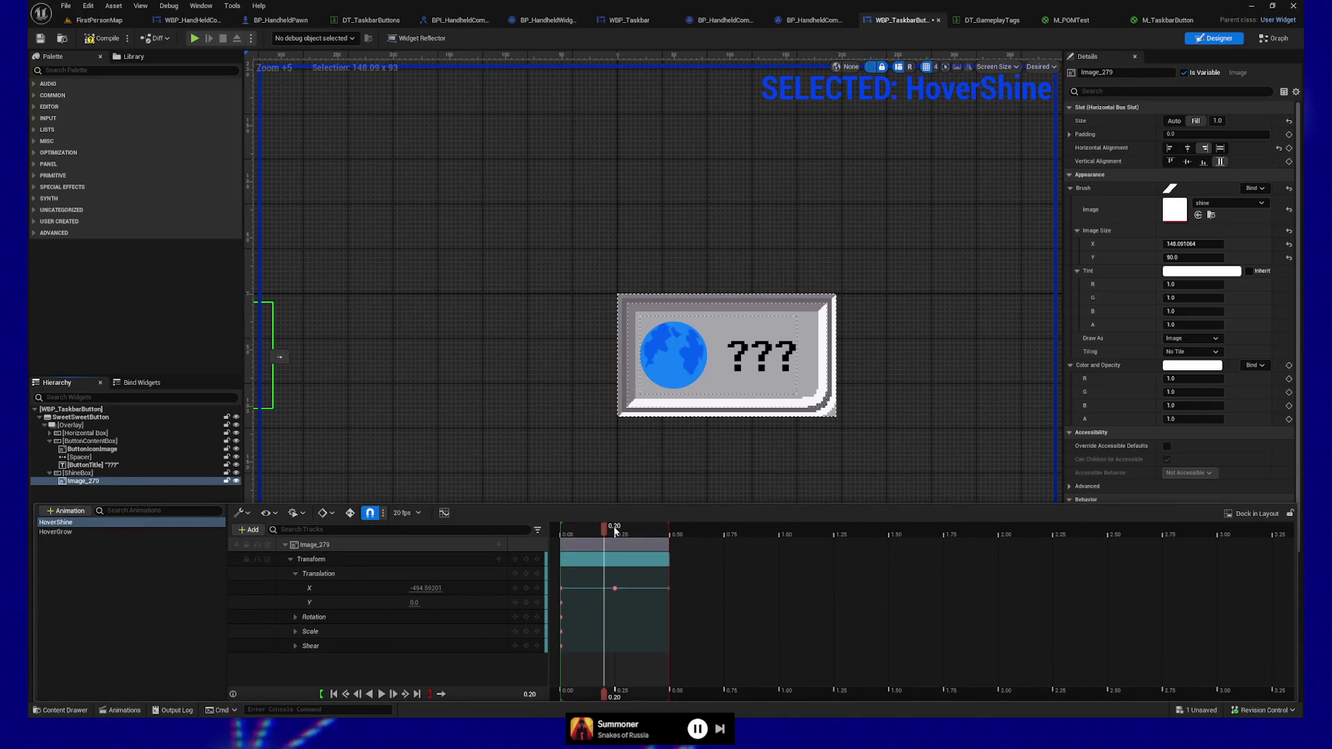
{"action": "left_click", "coordinate": [621, 531]}
{"action": "left_click", "coordinate": [626, 530]}
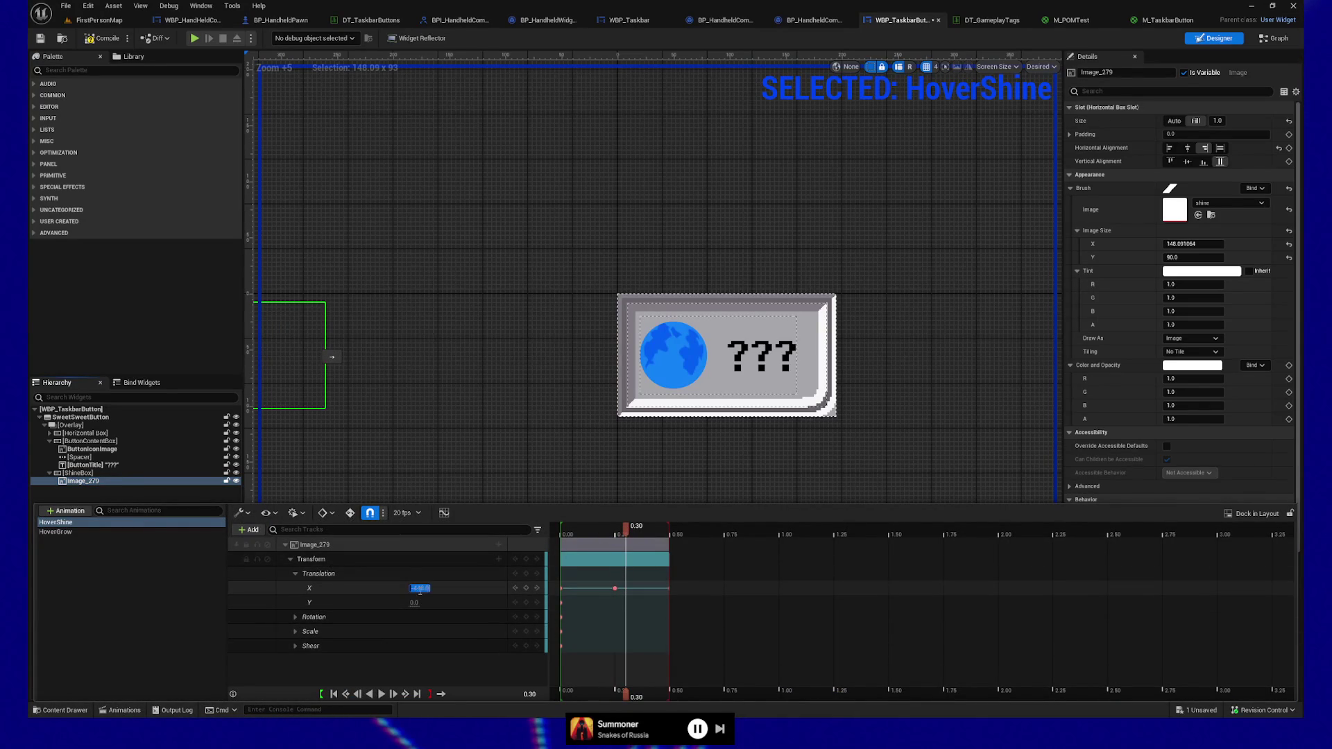
{"action": "key", "text": "Return"}
{"action": "left_click", "coordinate": [615, 531]}
{"action": "left_click", "coordinate": [418, 588]}
{"action": "type", "text": "200"}
{"action": "key", "text": "Return"}
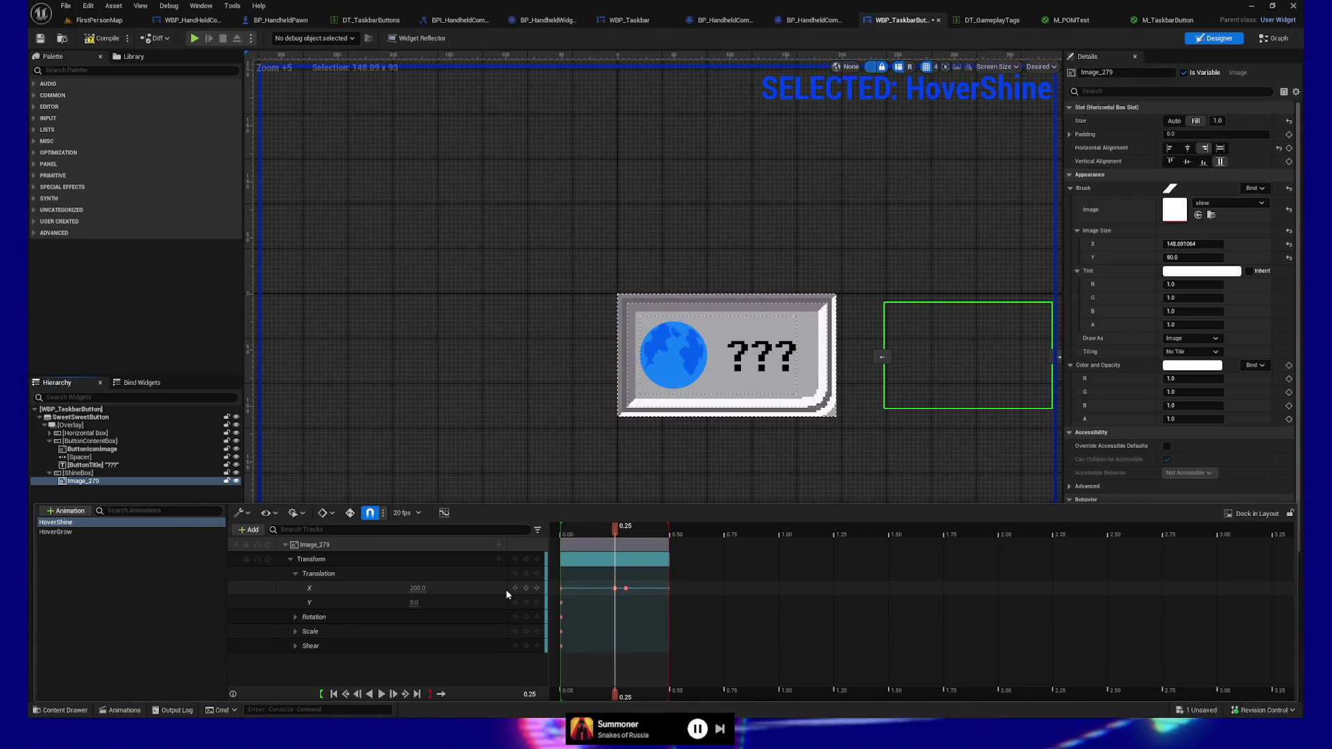
Scrub from 0.05 to preview the shine sweeping across the button, then deselect it
{"action": "left_click", "coordinate": [572, 530]}
{"action": "left_click_drag", "start_coordinate": [573, 531], "coordinate": [669, 534]}
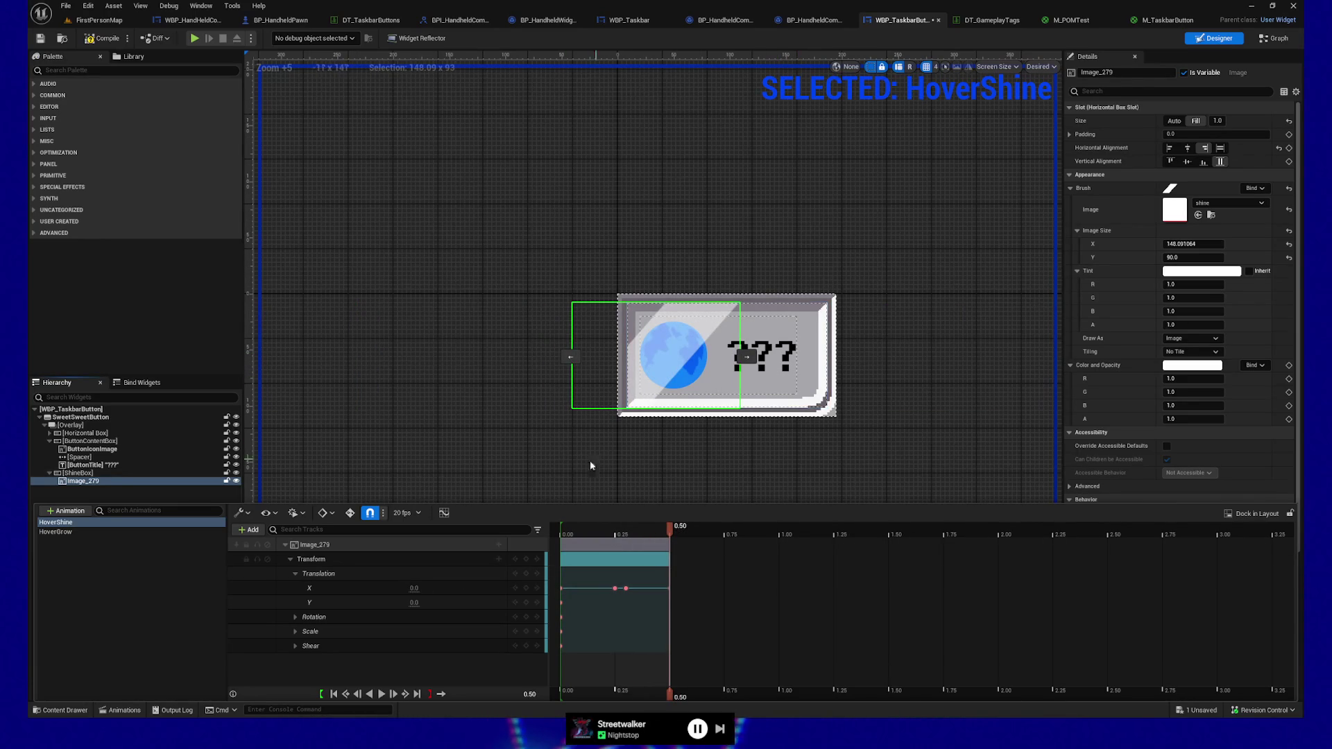
{"action": "left_click", "coordinate": [429, 448]}
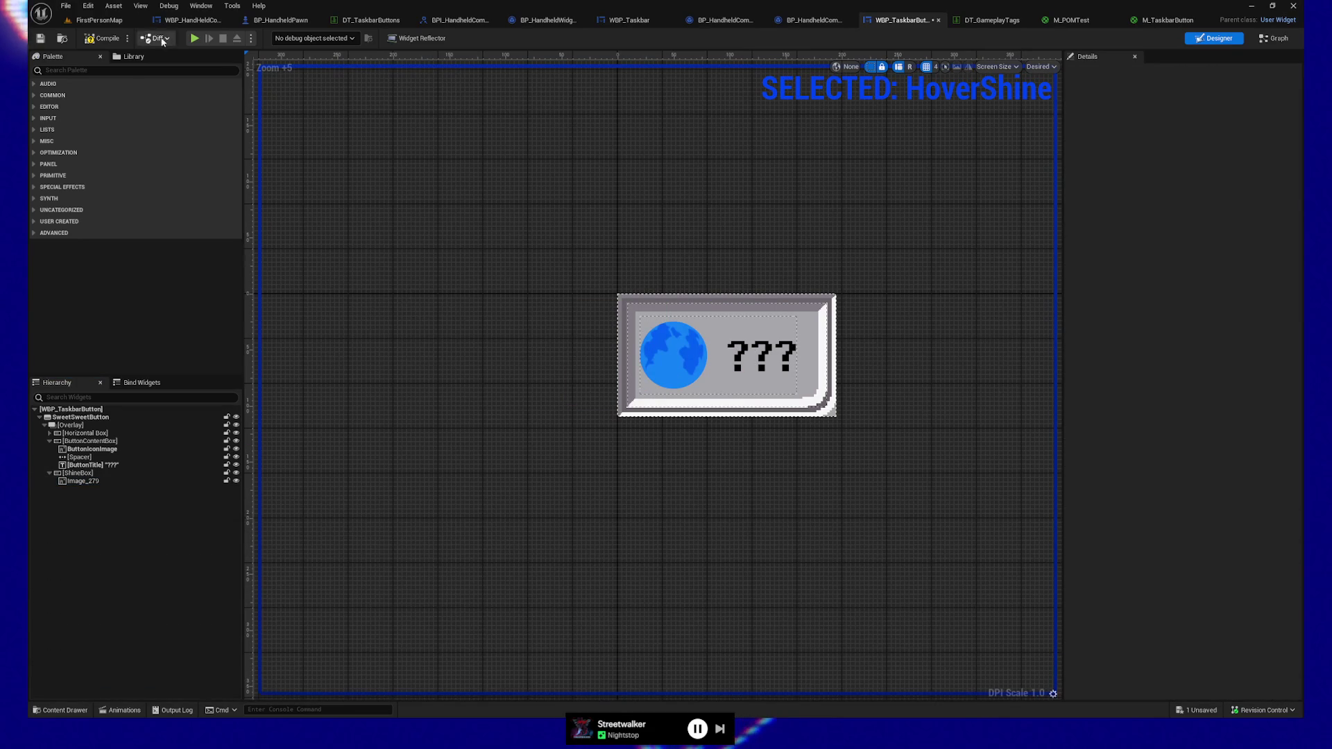
Save the widget, then pause and resume the standalone game on the data terminal
{"action": "left_click", "coordinate": [40, 40]}
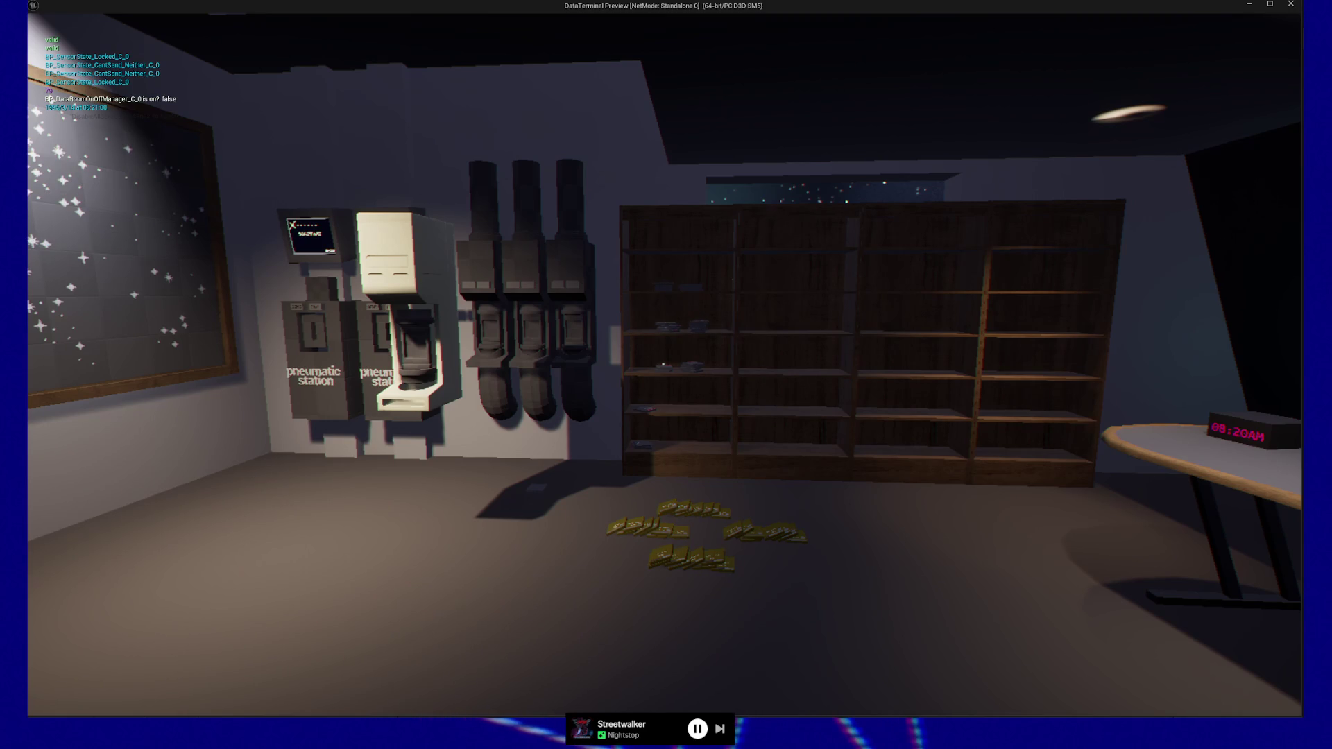
{"action": "mouse_move", "coordinate": [663, 364]}
{"action": "key", "text": "Escape"}
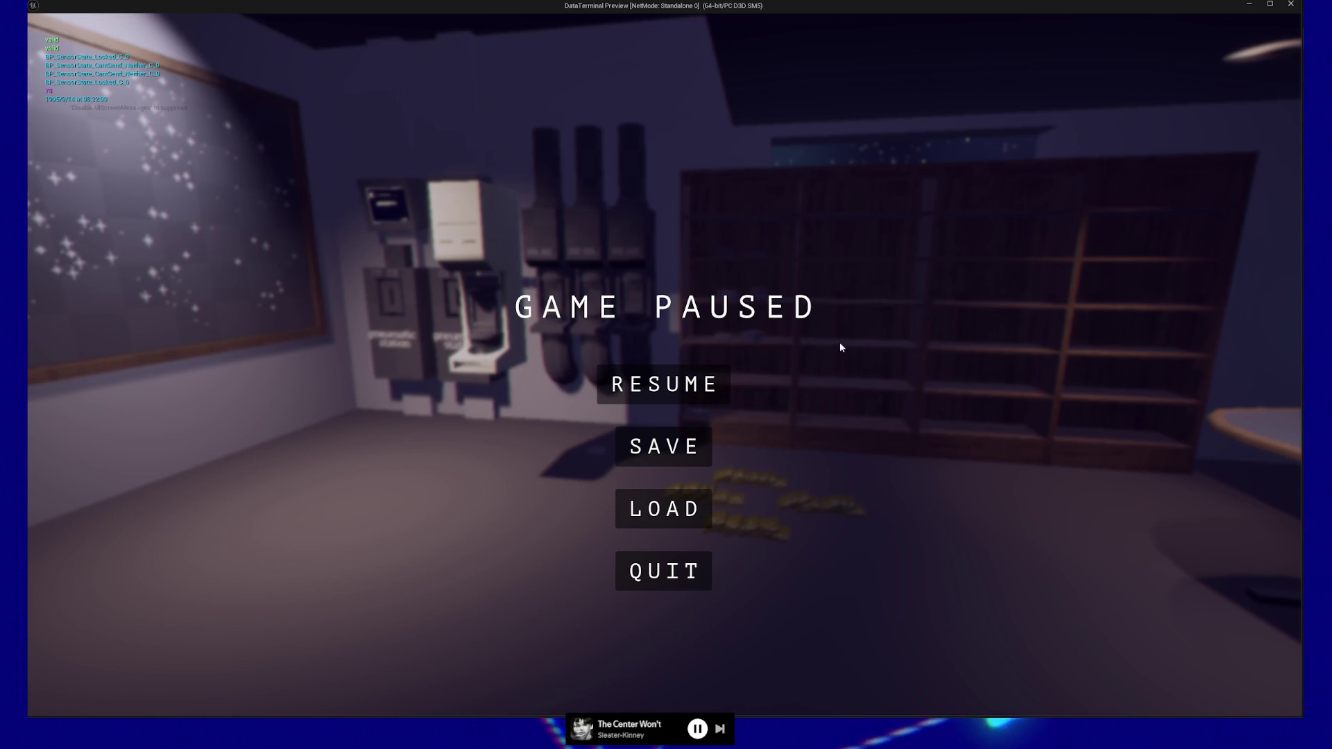
{"action": "left_click", "coordinate": [718, 383]}
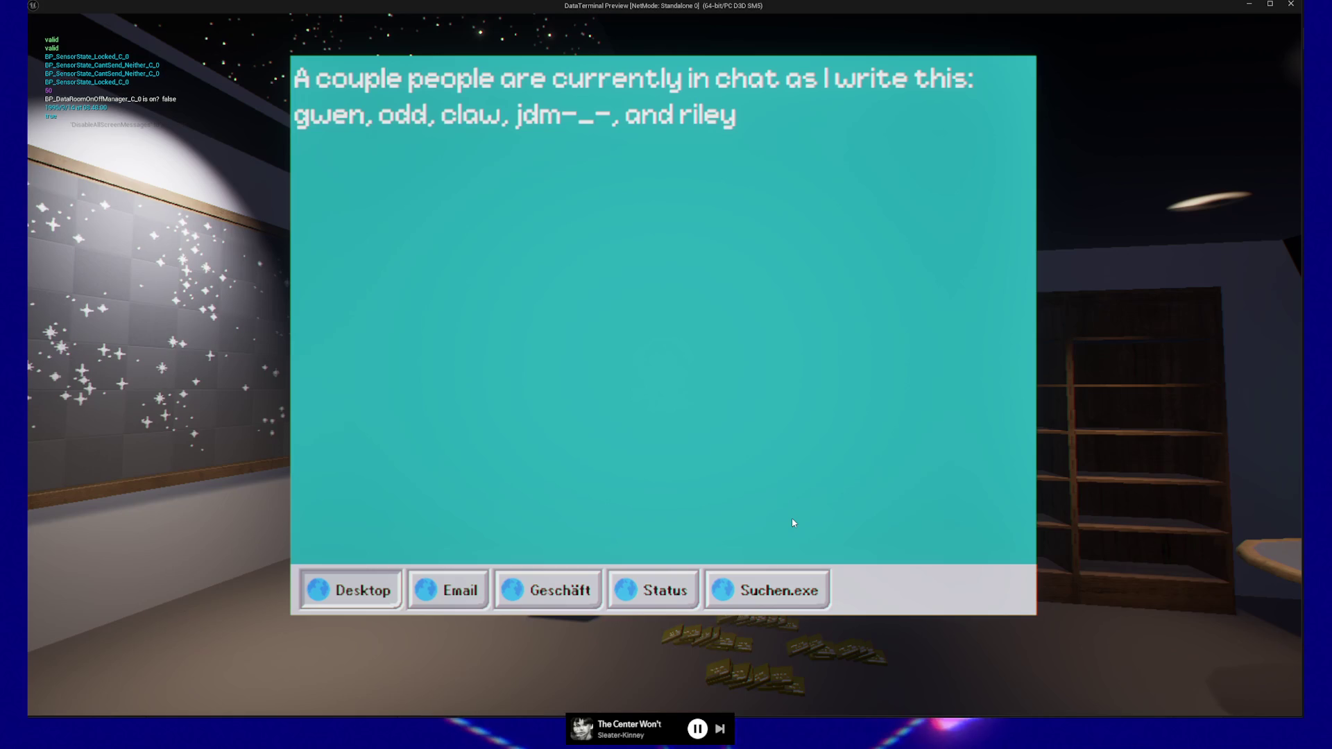
Trigger the shine on the Suchen.exe button, then pause and quit the game preview
{"action": "left_click", "coordinate": [777, 597]}
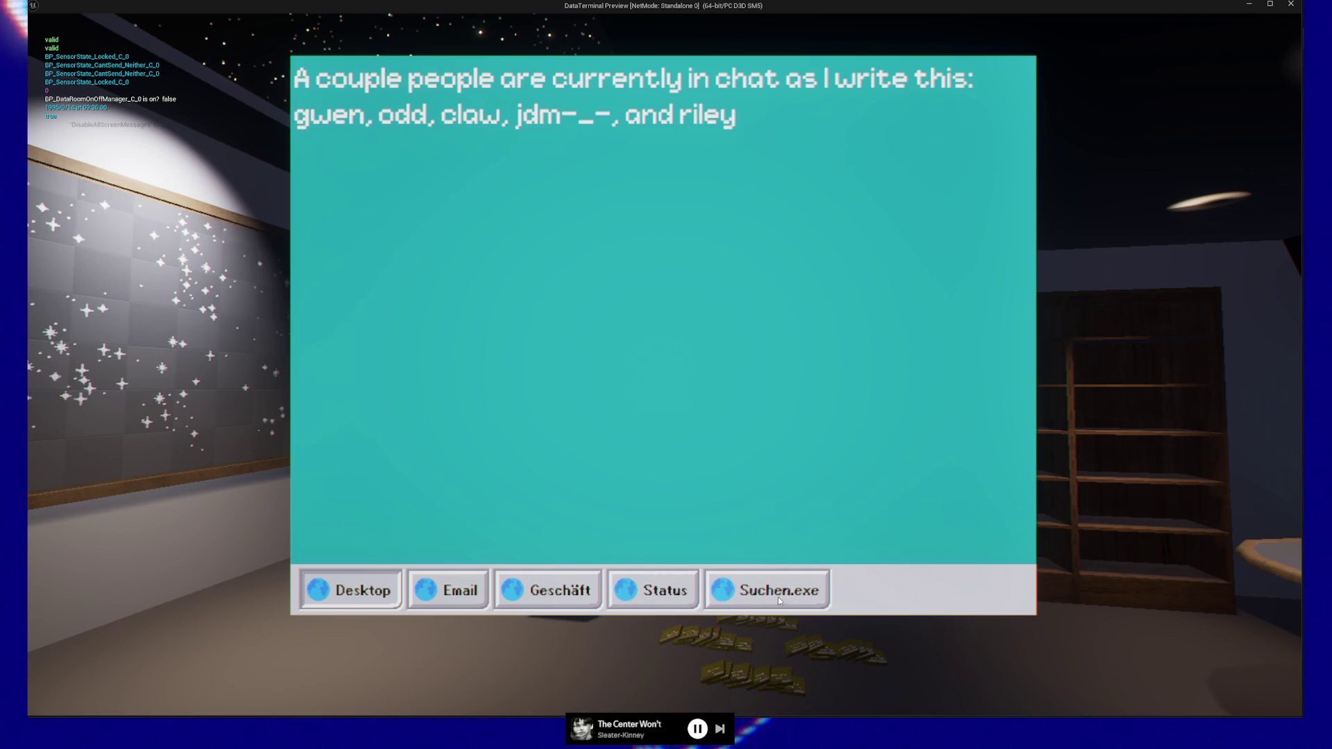
{"action": "key", "text": "Escape"}
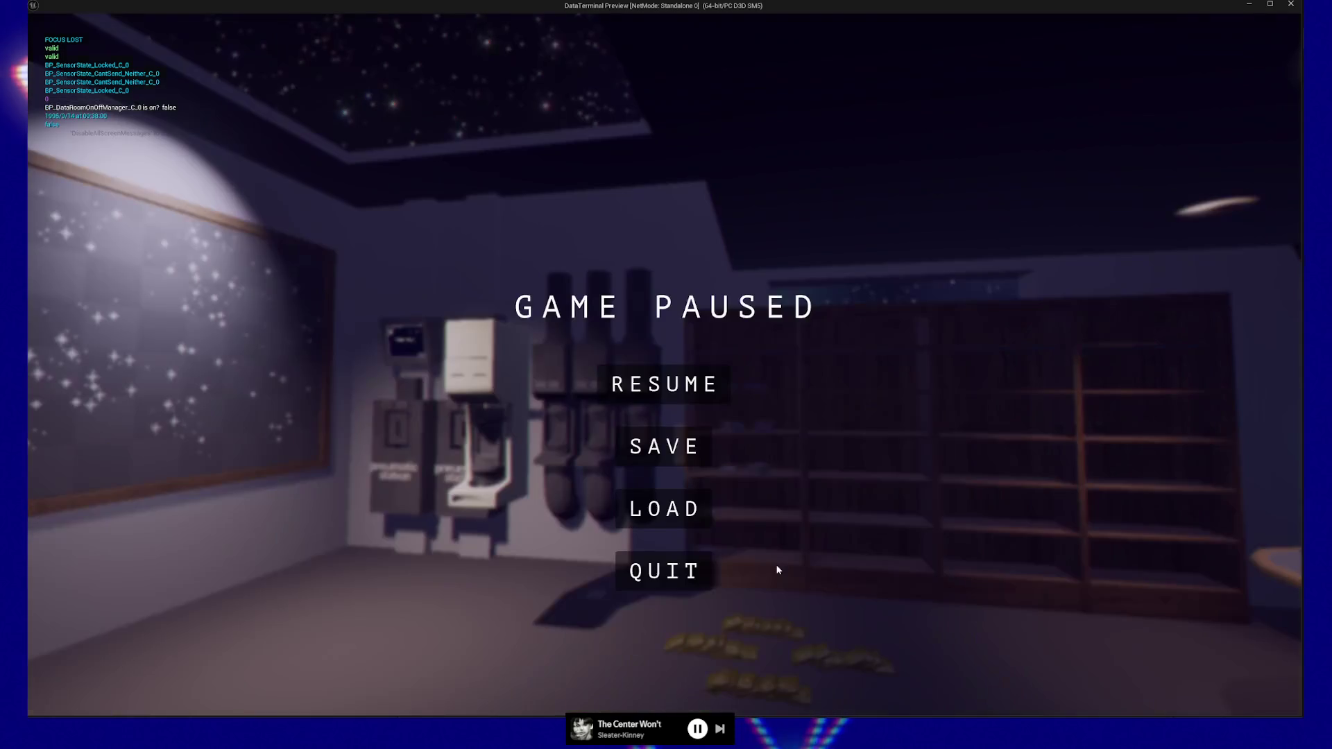
{"action": "left_click", "coordinate": [685, 582]}
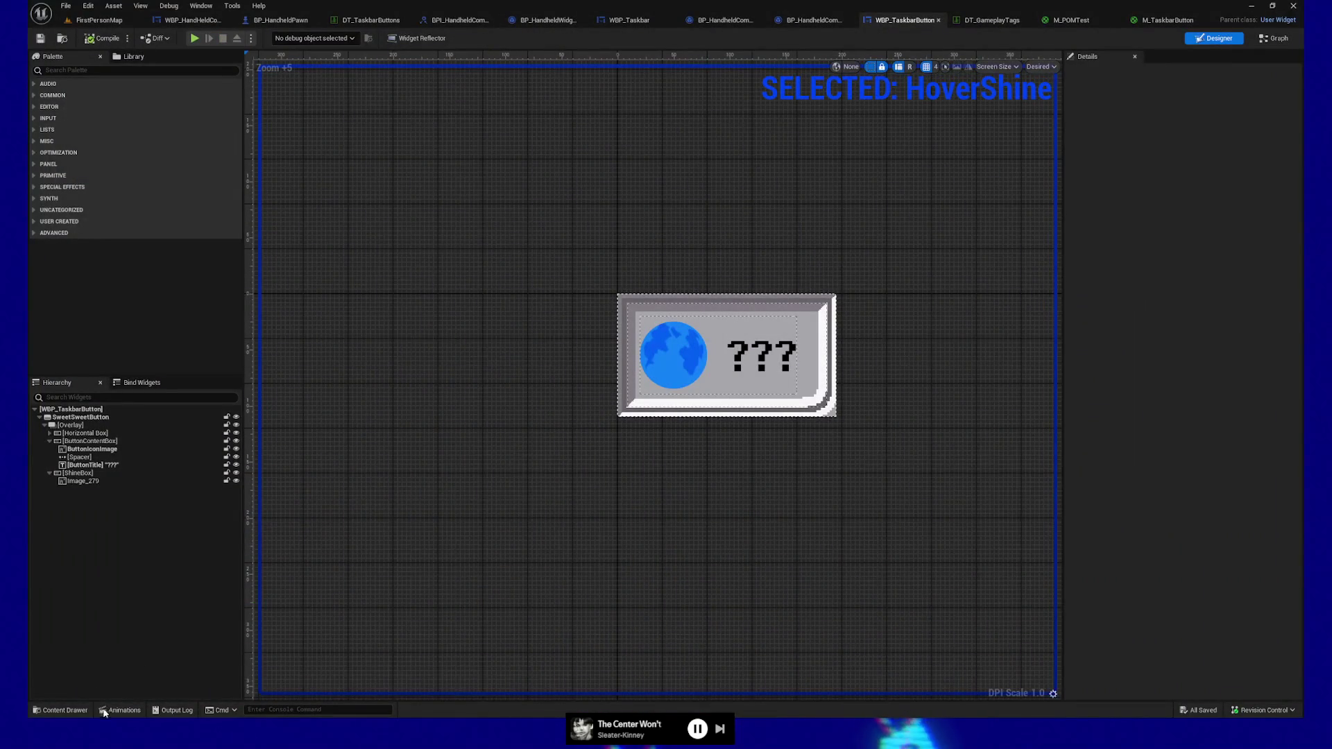
Scrub the HoverShine playhead between 0.00 and 0.30 to preview the sweep, selecting the 0.25 X key
{"action": "left_click", "coordinate": [105, 710]}
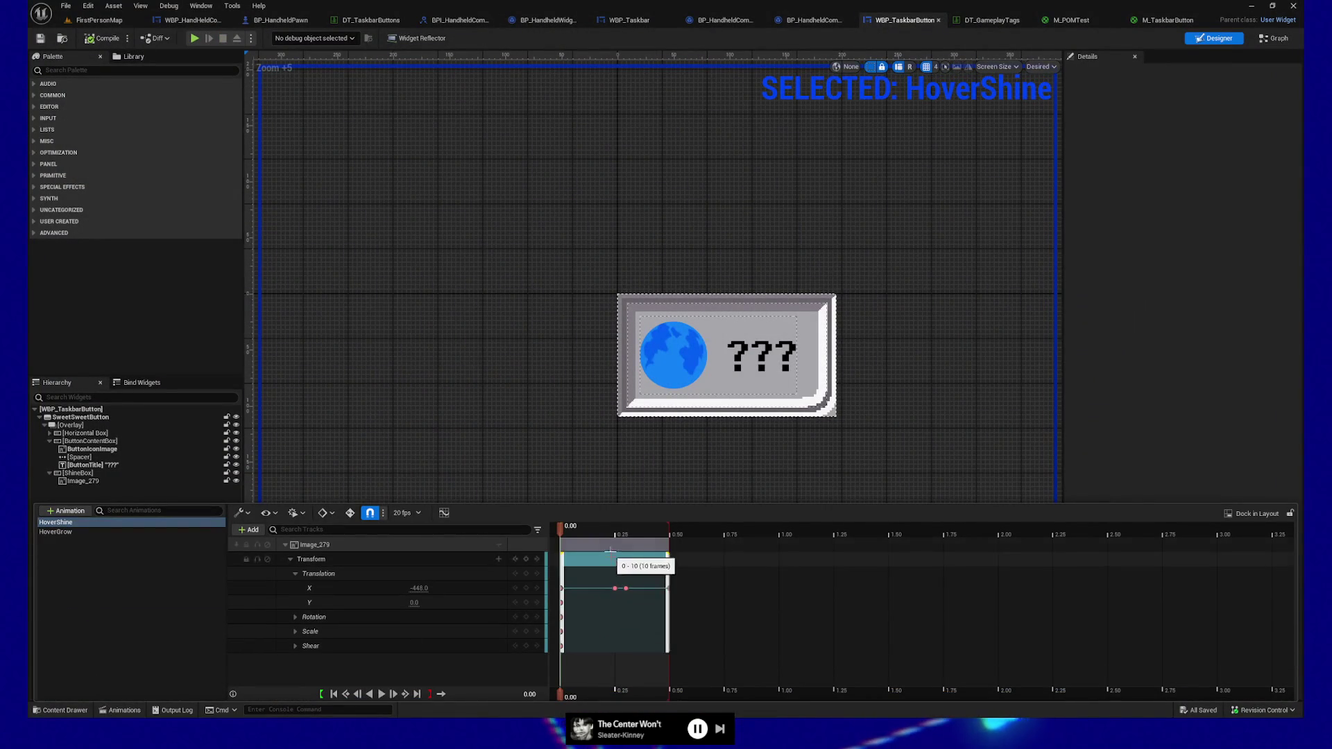
{"action": "left_click", "coordinate": [605, 535]}
{"action": "left_click_drag", "start_coordinate": [606, 532], "coordinate": [615, 535]}
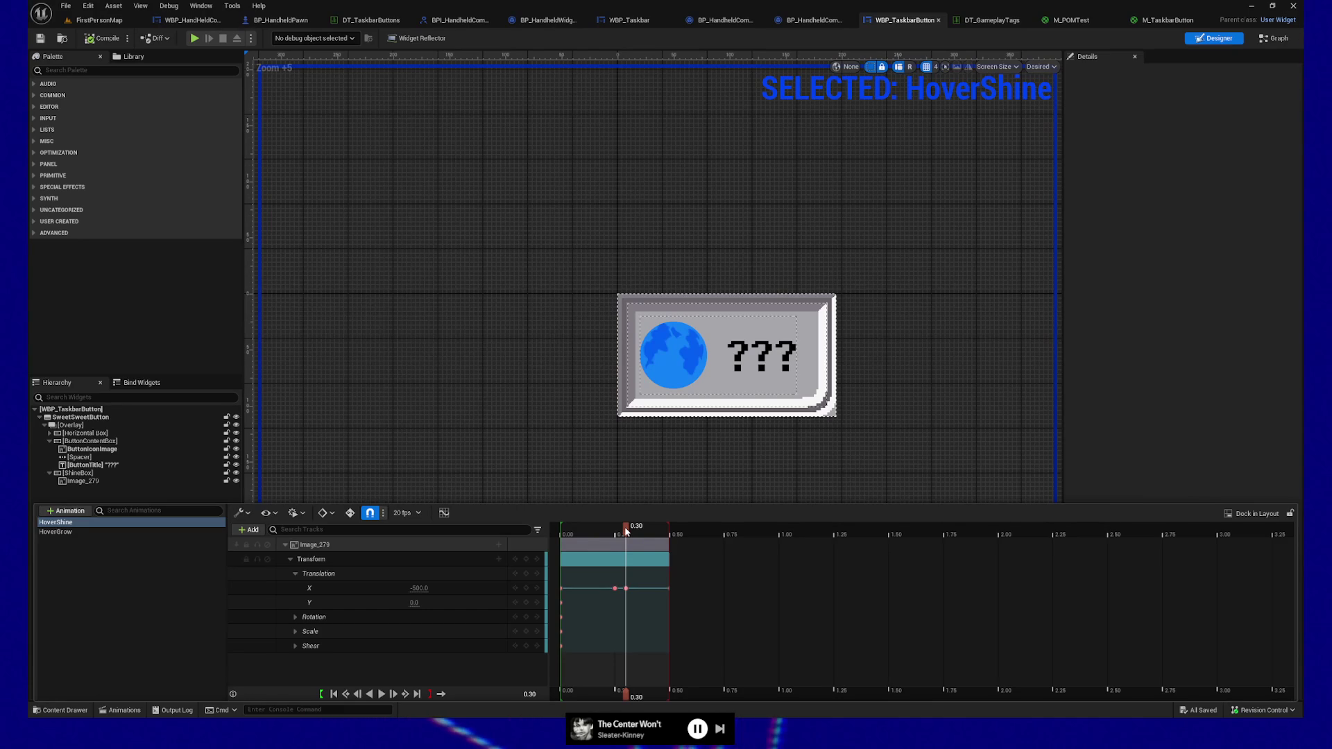
{"action": "mouse_move", "coordinate": [626, 532]}
{"action": "left_mouse_down"}
{"action": "mouse_move", "coordinate": [559, 530]}
{"action": "mouse_move", "coordinate": [589, 532]}
{"action": "left_mouse_up"}
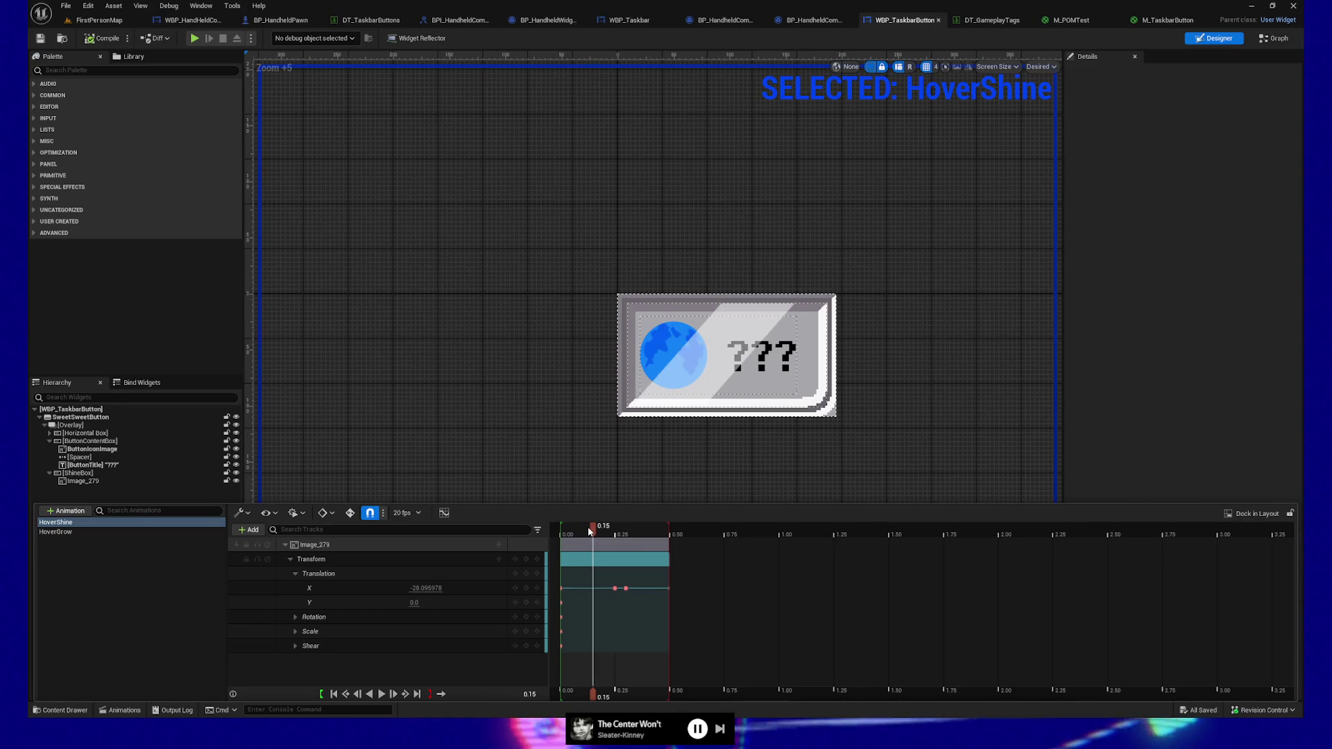
{"action": "mouse_move", "coordinate": [589, 531]}
{"action": "left_mouse_down"}
{"action": "mouse_move", "coordinate": [560, 528]}
{"action": "mouse_move", "coordinate": [615, 527]}
{"action": "mouse_move", "coordinate": [559, 530]}
{"action": "mouse_move", "coordinate": [615, 531]}
{"action": "mouse_move", "coordinate": [561, 528]}
{"action": "left_mouse_up"}
{"action": "left_click_drag", "start_coordinate": [600, 531], "coordinate": [618, 534]}
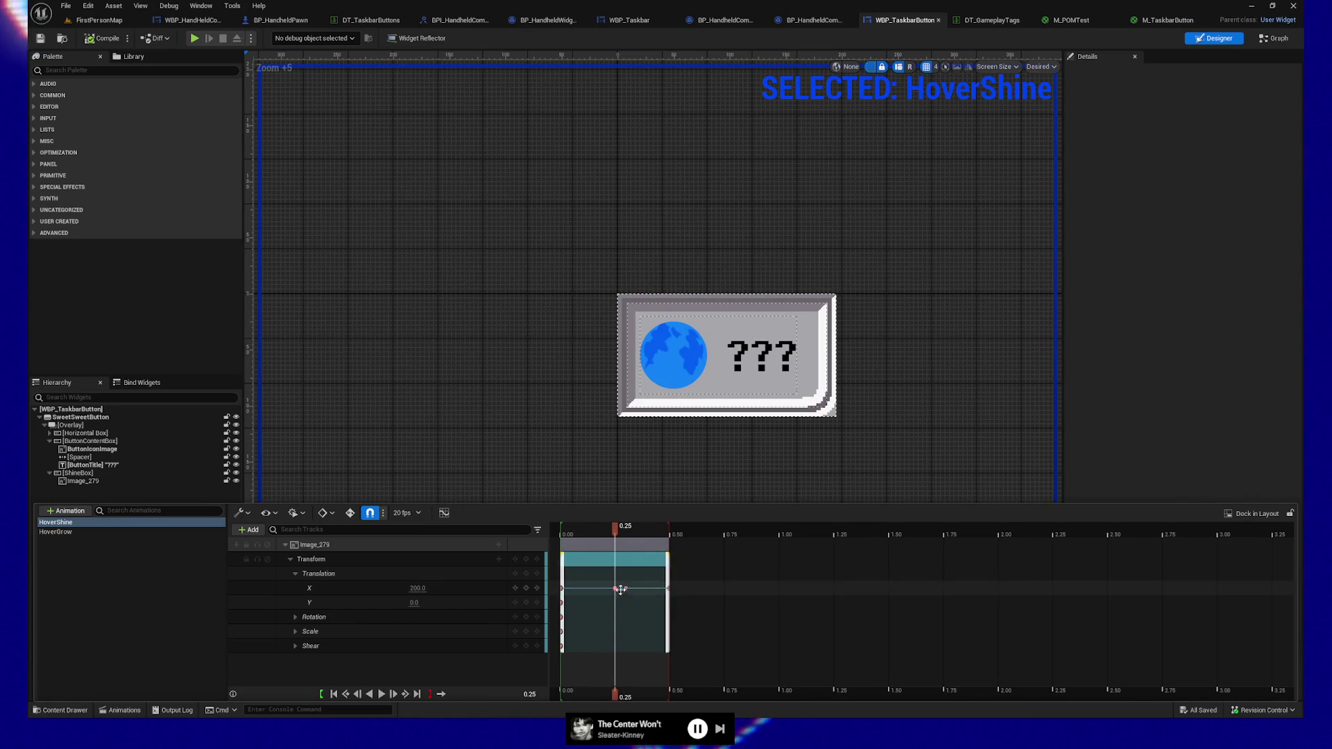
{"action": "left_click", "coordinate": [615, 588]}
Switch the X translation keys at 0.25 and 0.30 to Constant interpolation
{"action": "right_click", "coordinate": [616, 589]}
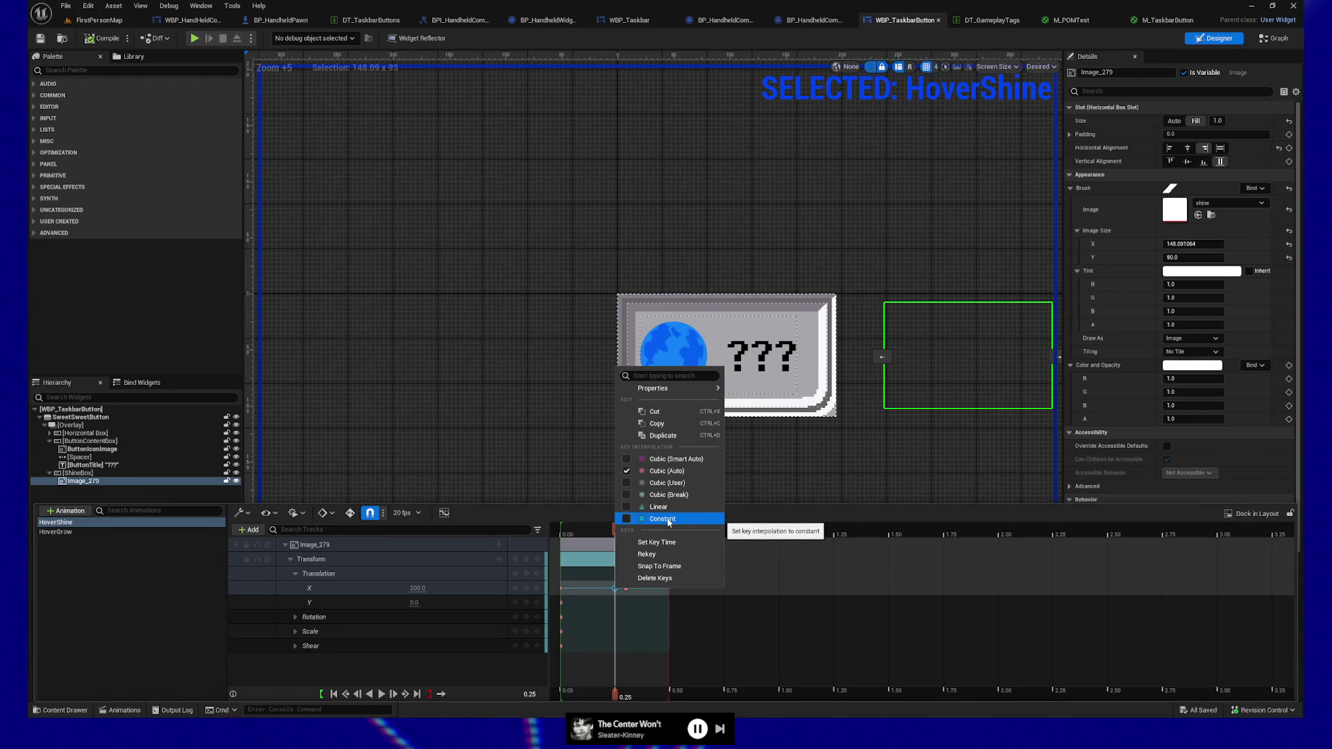
{"action": "left_click", "coordinate": [669, 523]}
{"action": "mouse_move", "coordinate": [615, 531]}
{"action": "left_mouse_down"}
{"action": "mouse_move", "coordinate": [597, 531]}
{"action": "mouse_move", "coordinate": [626, 533]}
{"action": "left_mouse_up"}
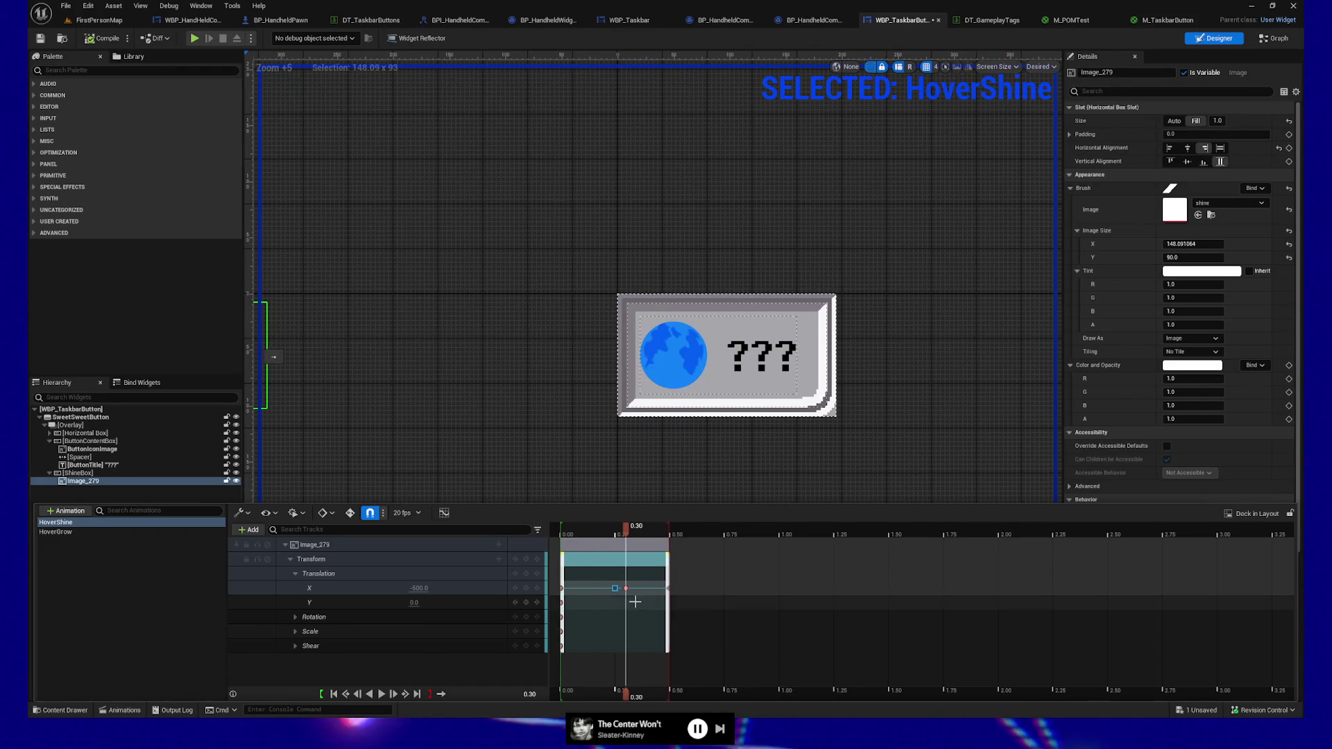
{"action": "right_click", "coordinate": [627, 588]}
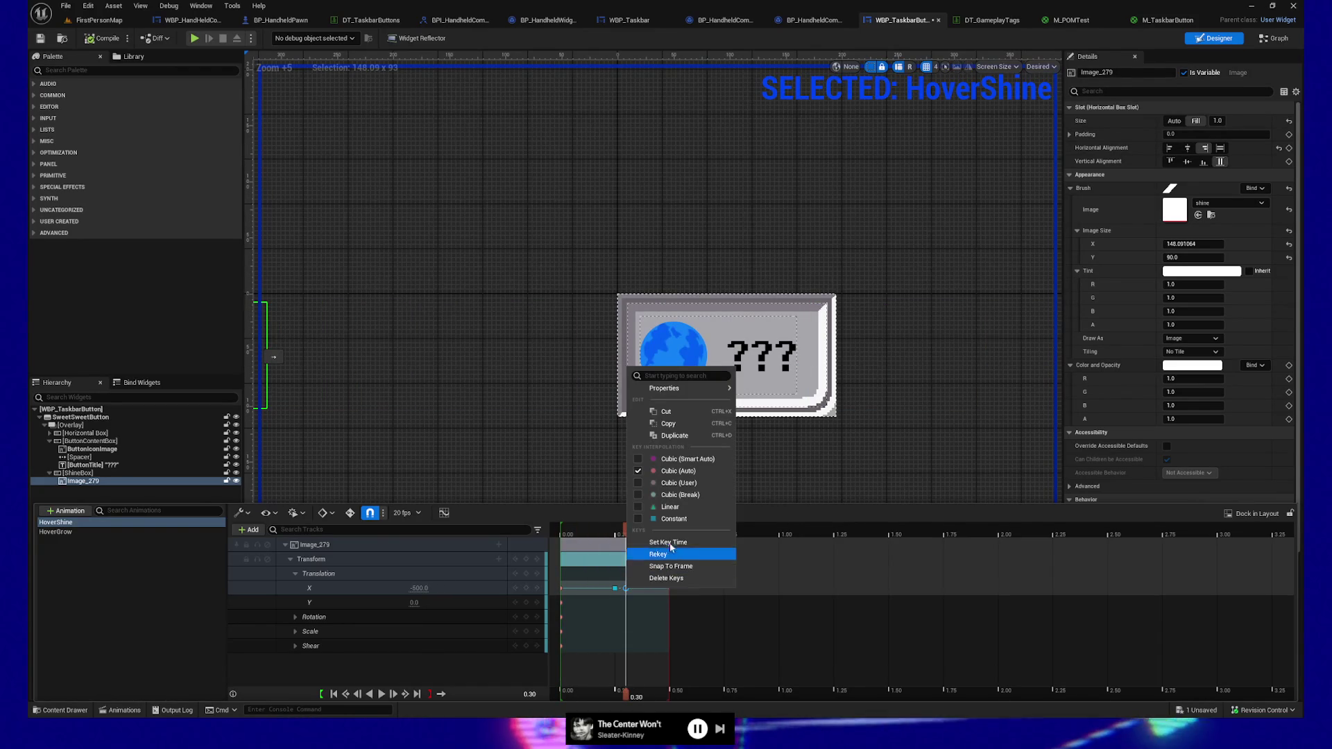
{"action": "left_click", "coordinate": [672, 520]}
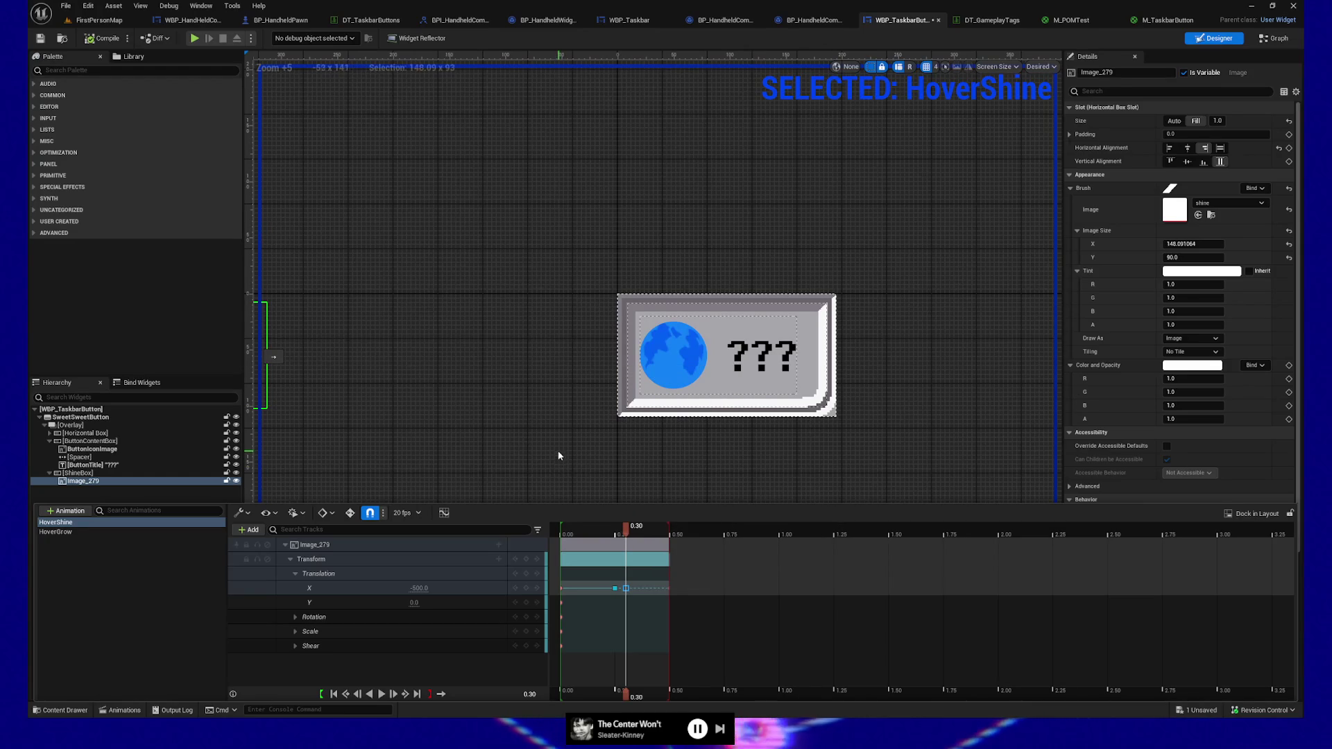
{"action": "left_click", "coordinate": [321, 155]}
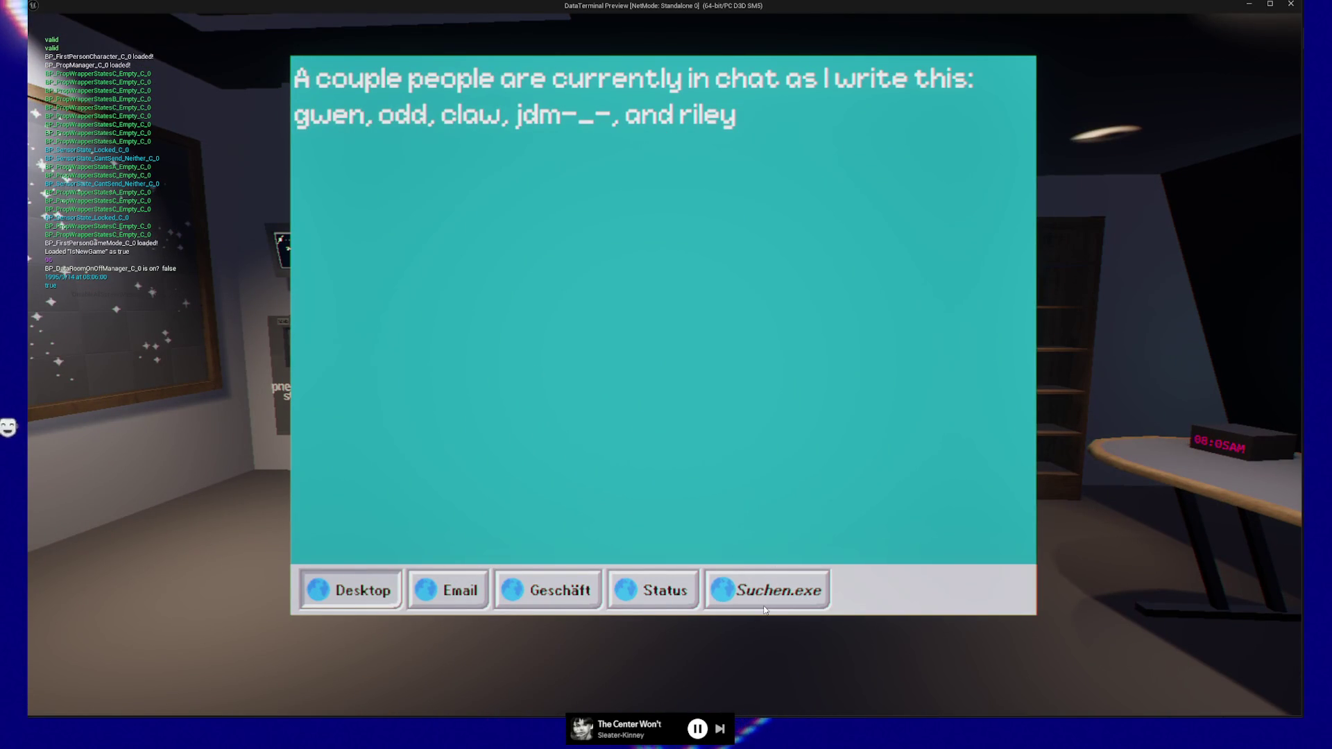
{"action": "key", "text": "Escape"}
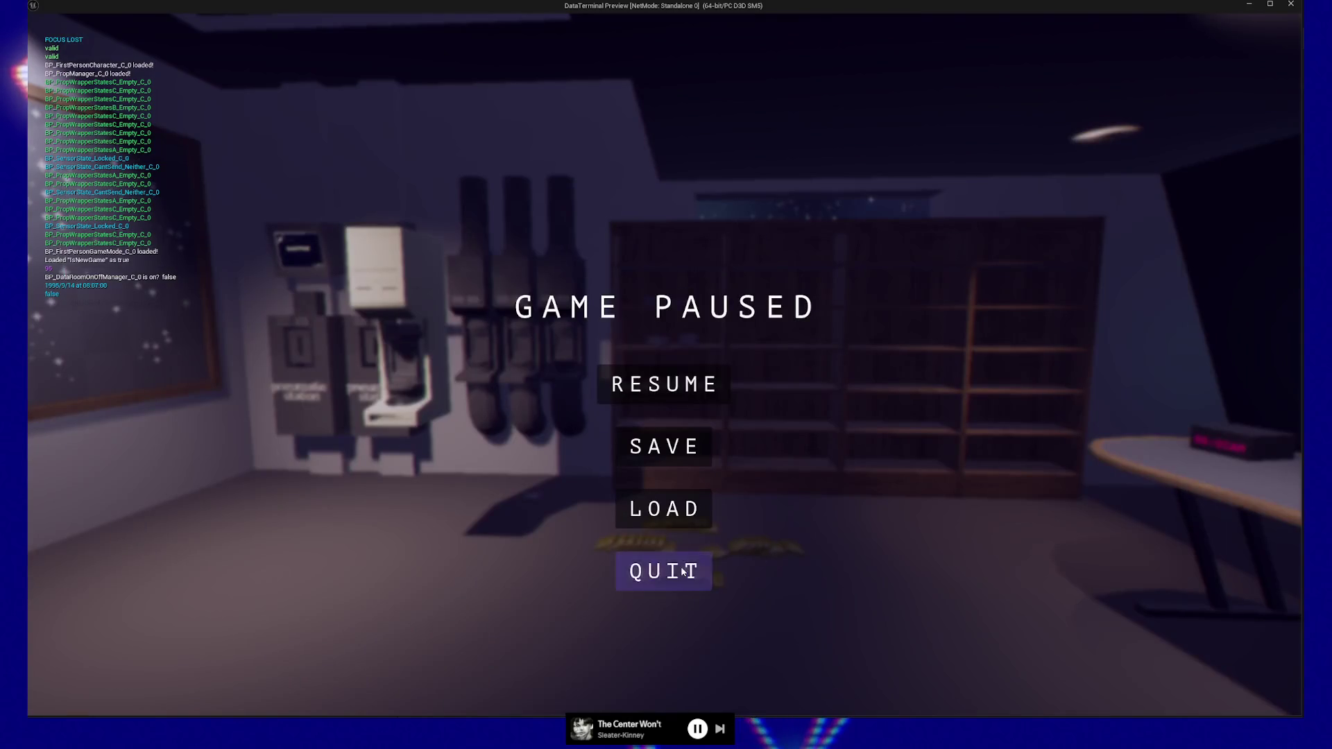
{"action": "left_click", "coordinate": [683, 570]}
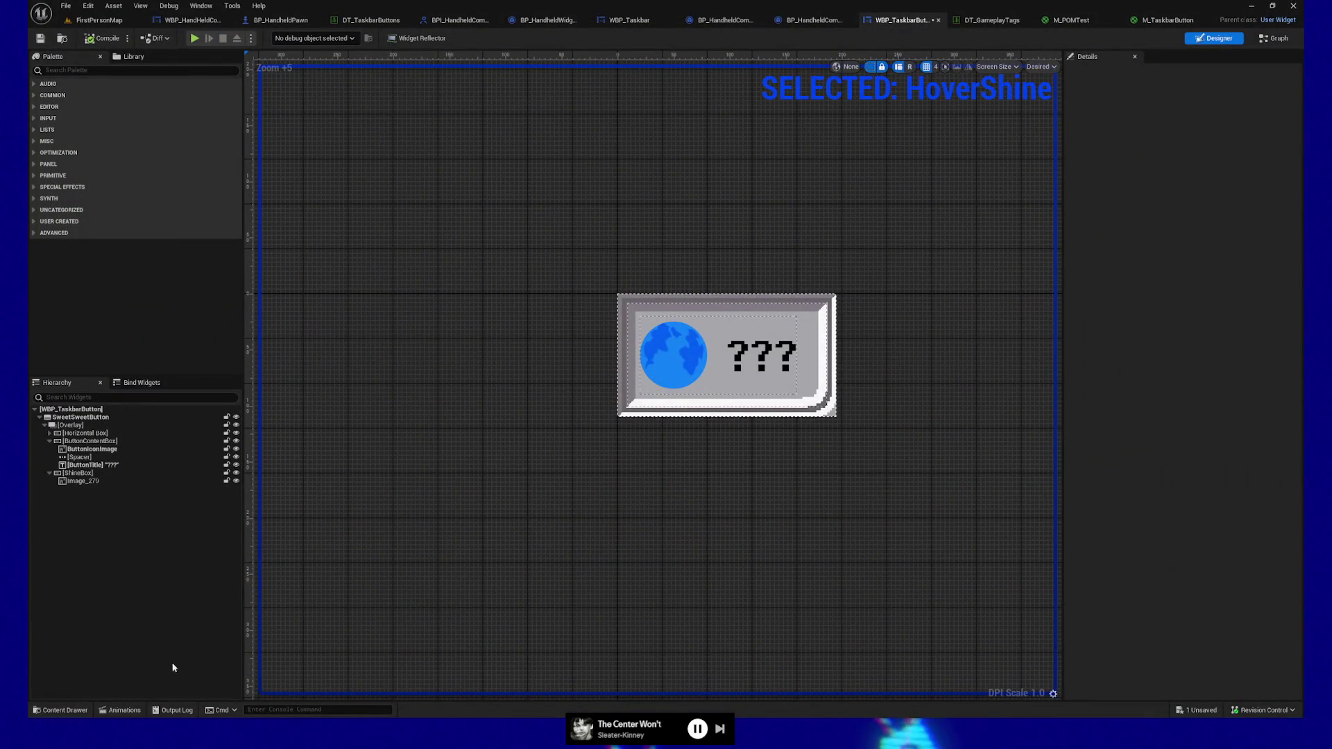
Inspect the X key's options at 0.25 without changing them, then save the widget and launch the game
{"action": "left_click", "coordinate": [121, 710]}
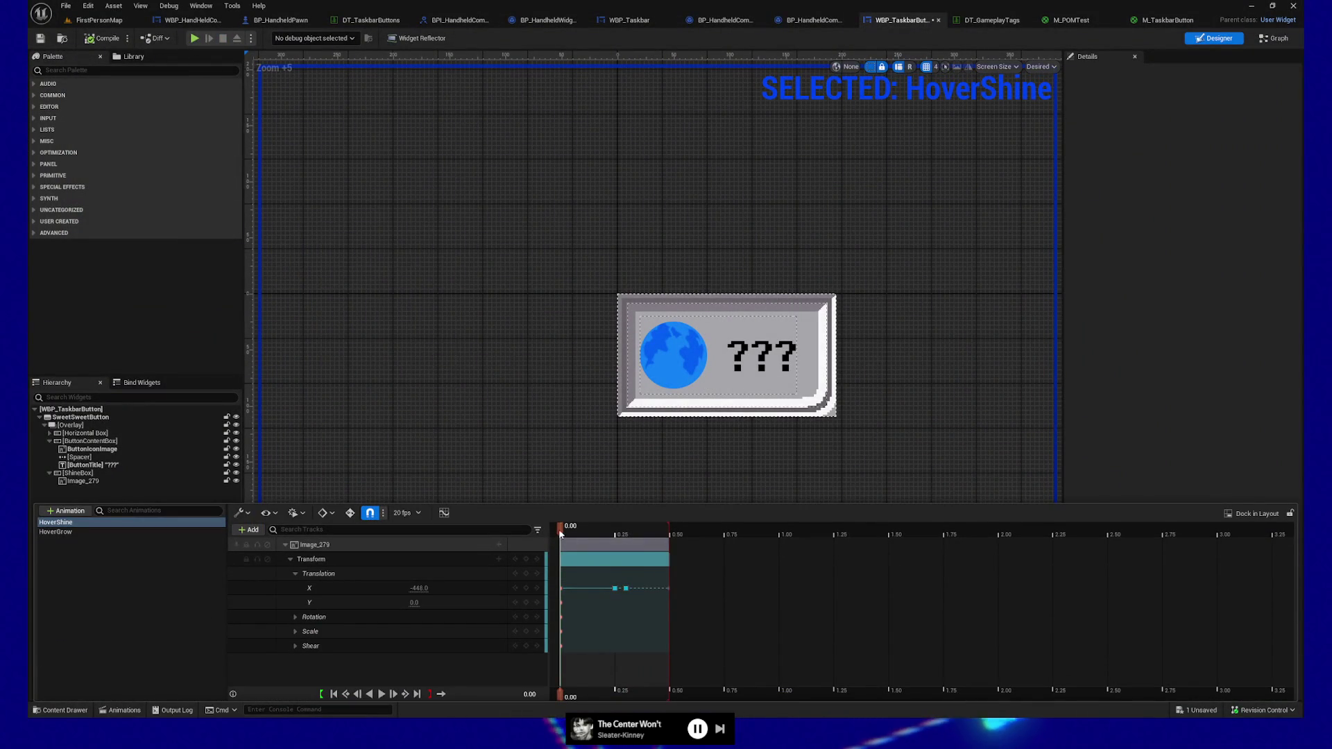
{"action": "left_click_drag", "start_coordinate": [559, 529], "coordinate": [614, 531]}
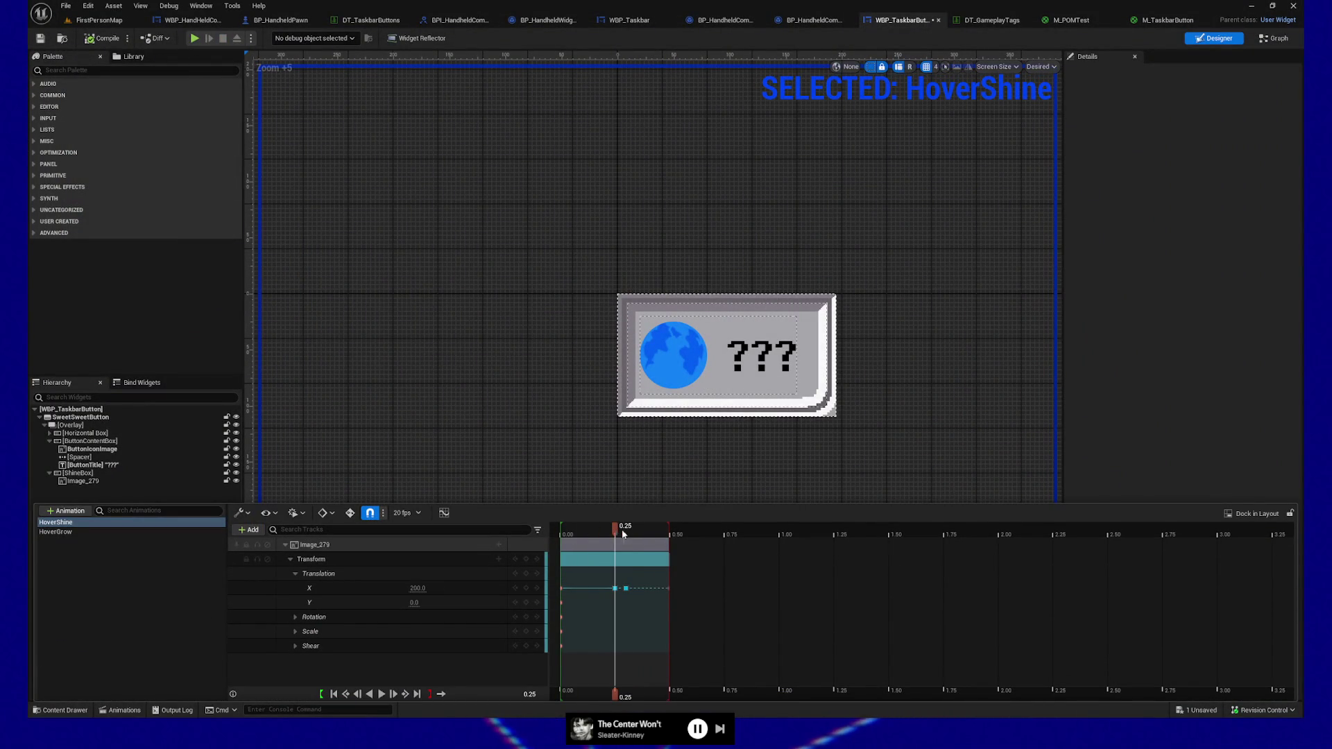
{"action": "left_click", "coordinate": [625, 589]}
{"action": "right_click", "coordinate": [625, 588]}
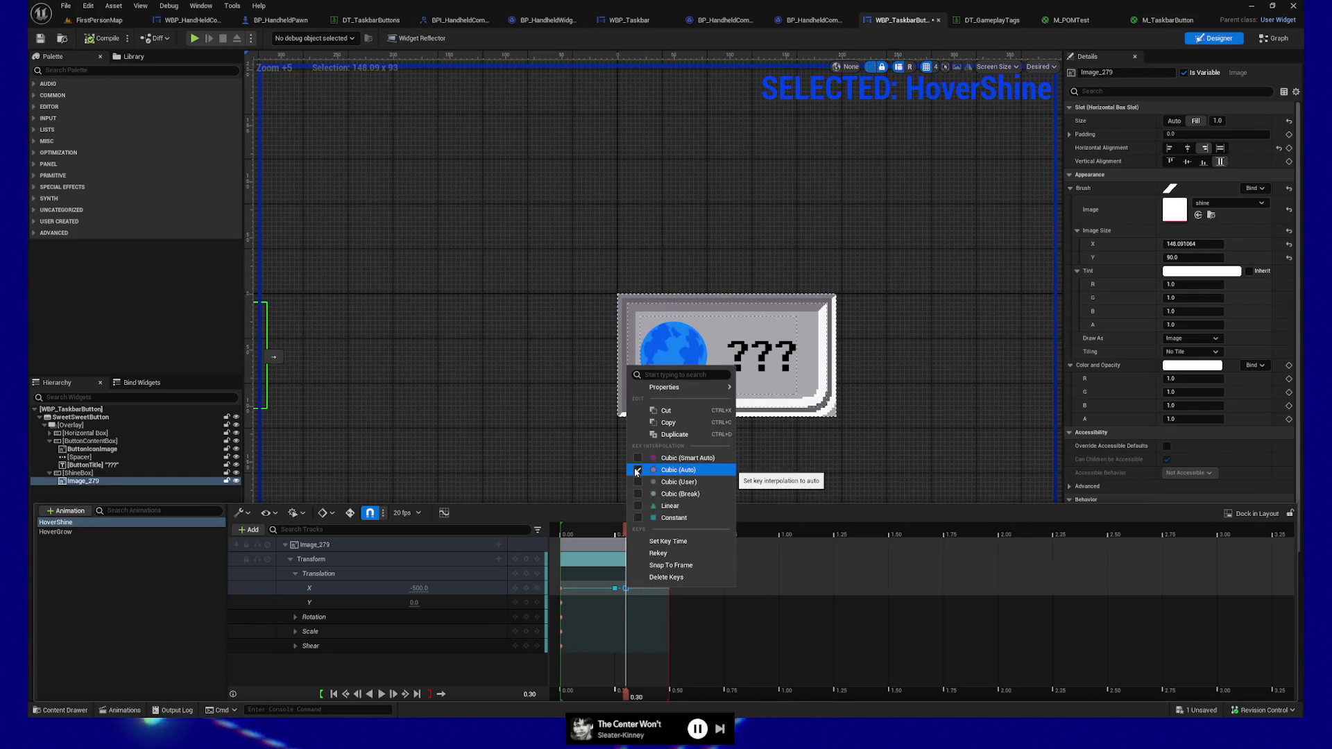
{"action": "left_click", "coordinate": [568, 465]}
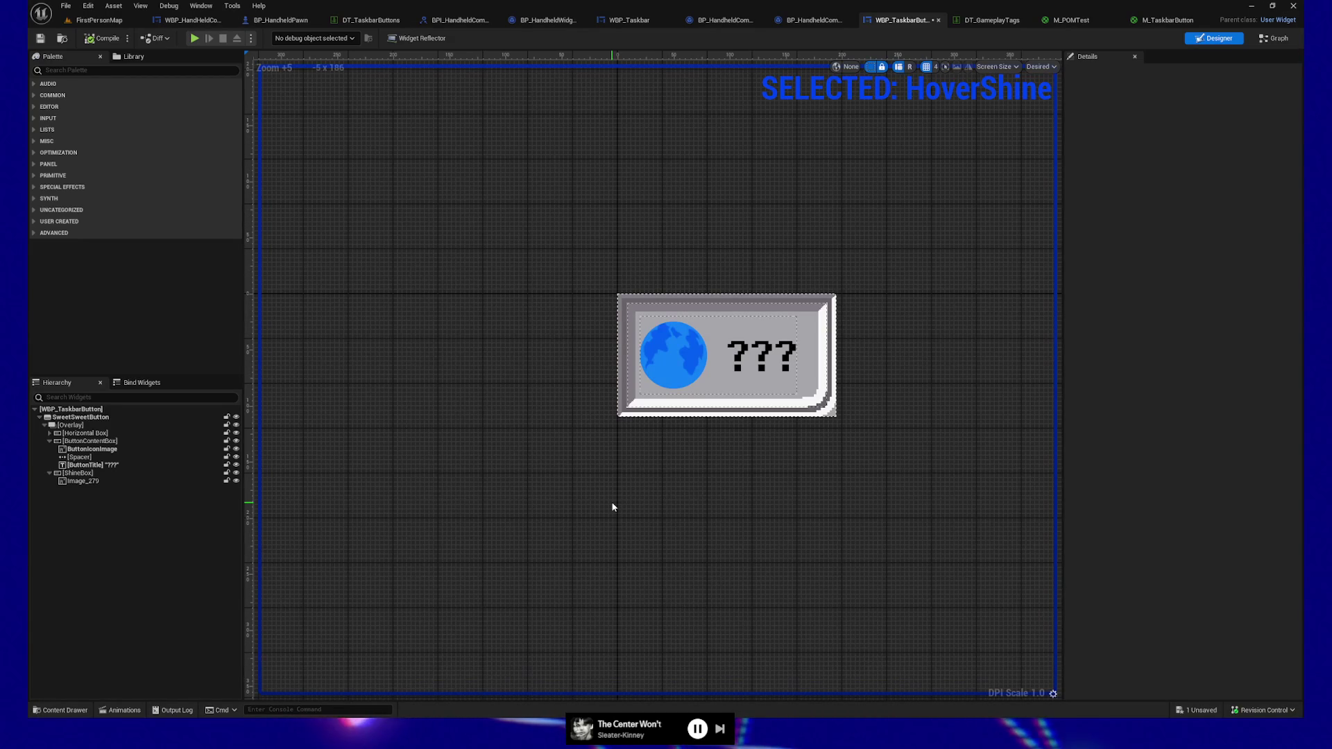
{"action": "left_click", "coordinate": [41, 38]}
{"action": "left_click", "coordinate": [196, 39]}
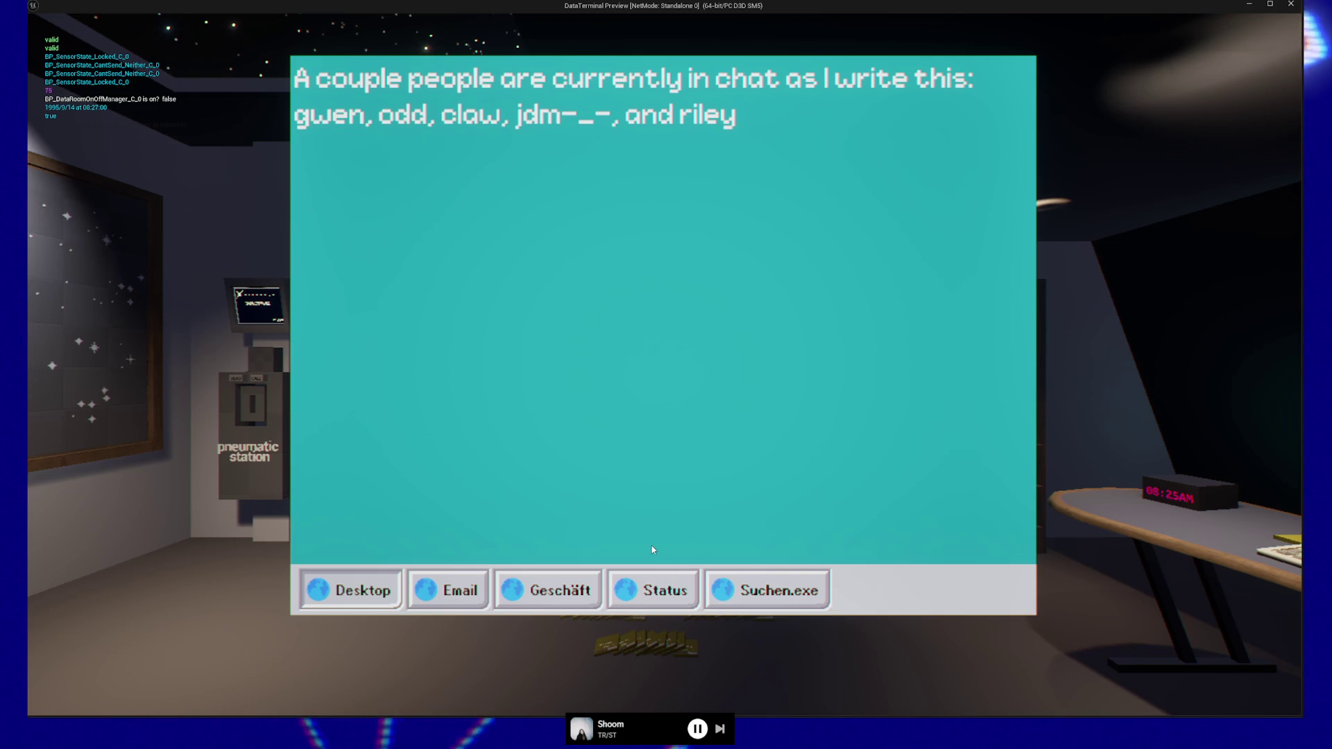
Pause the game from the terminal and quit back to the editor
{"action": "key", "text": "Escape"}
{"action": "key", "text": "Escape"}
{"action": "left_click", "coordinate": [660, 582]}
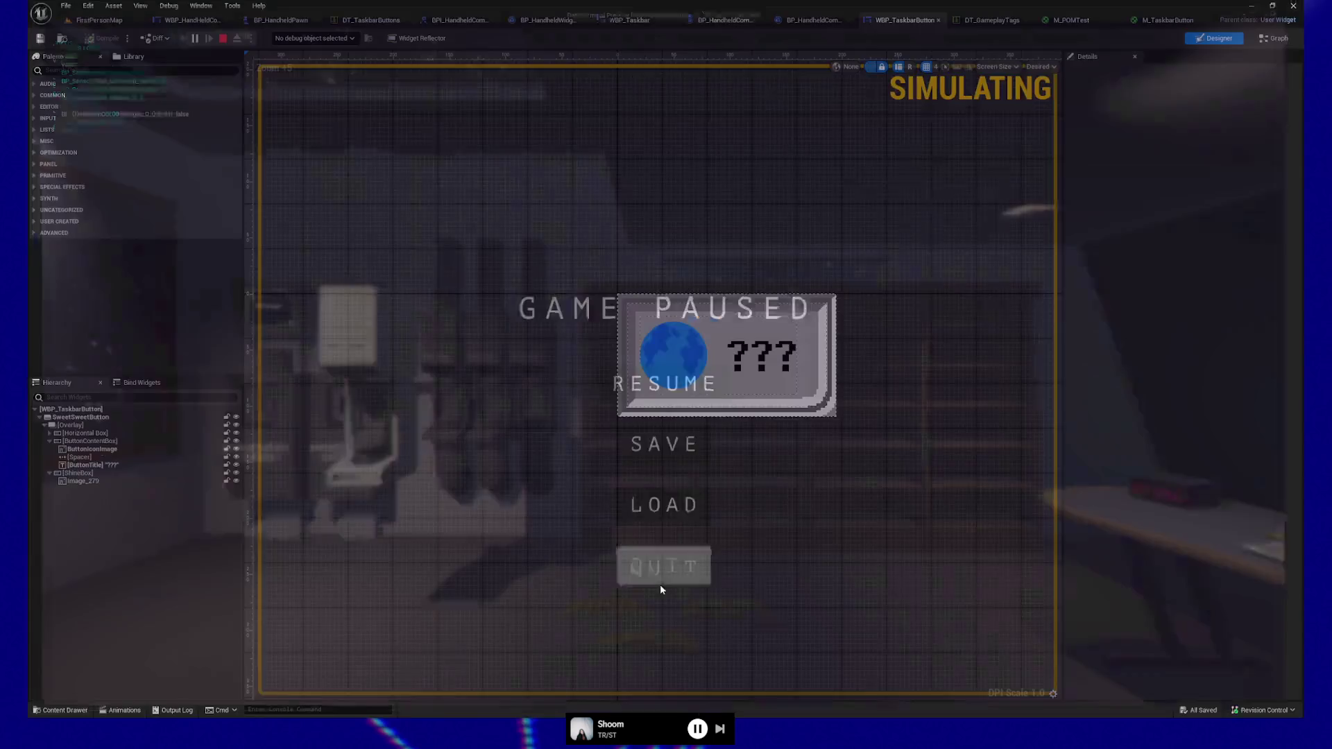
Set Playback Speed 0.25 on the reverse and forward Hover Shine nodes, compile, and relaunch the game
{"action": "left_click", "coordinate": [1280, 39]}
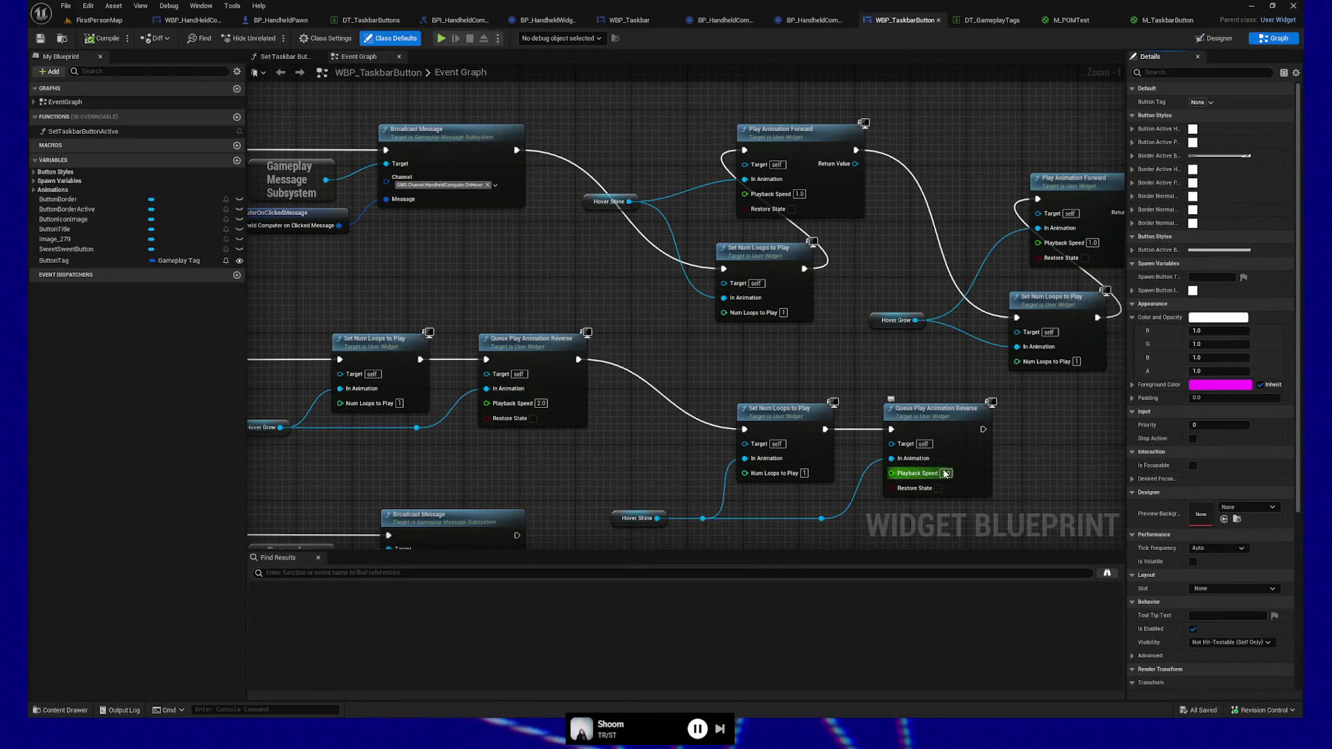
{"action": "left_click", "coordinate": [945, 474]}
{"action": "type", "text": ".25"}
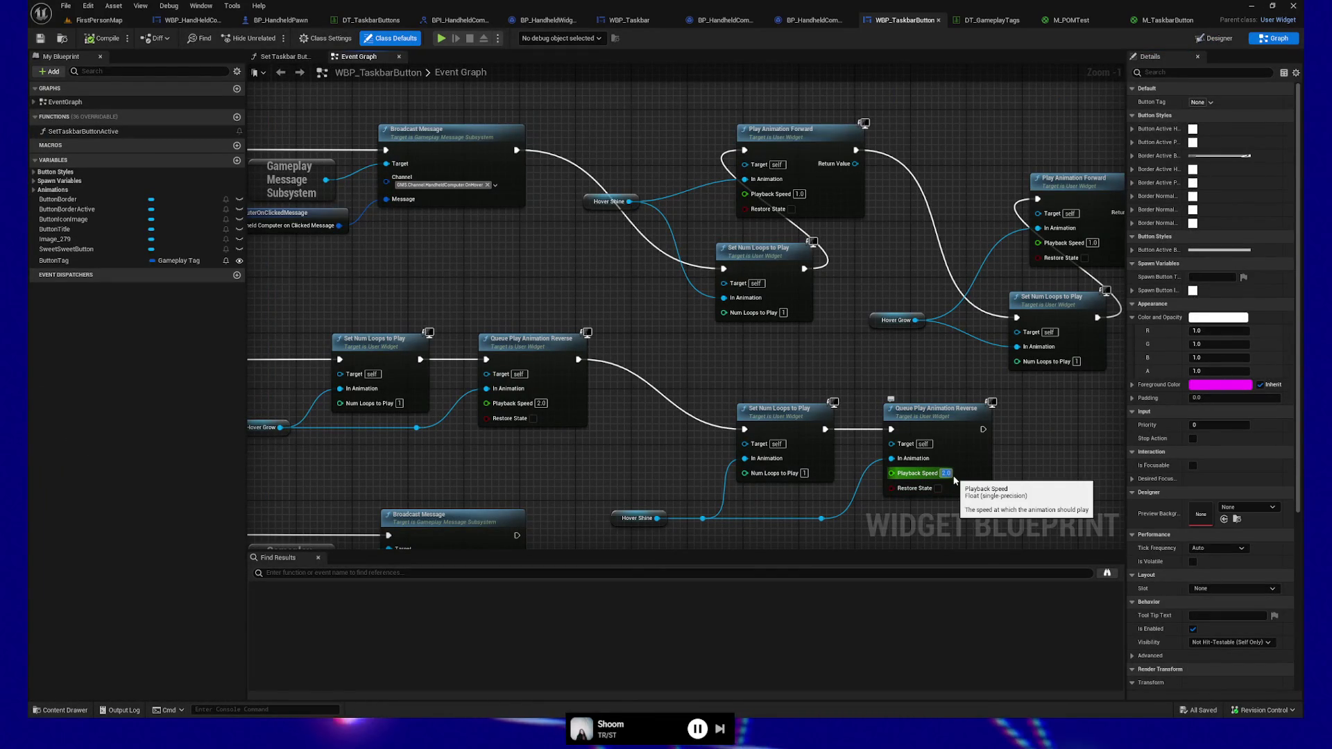
{"action": "key", "text": "Return"}
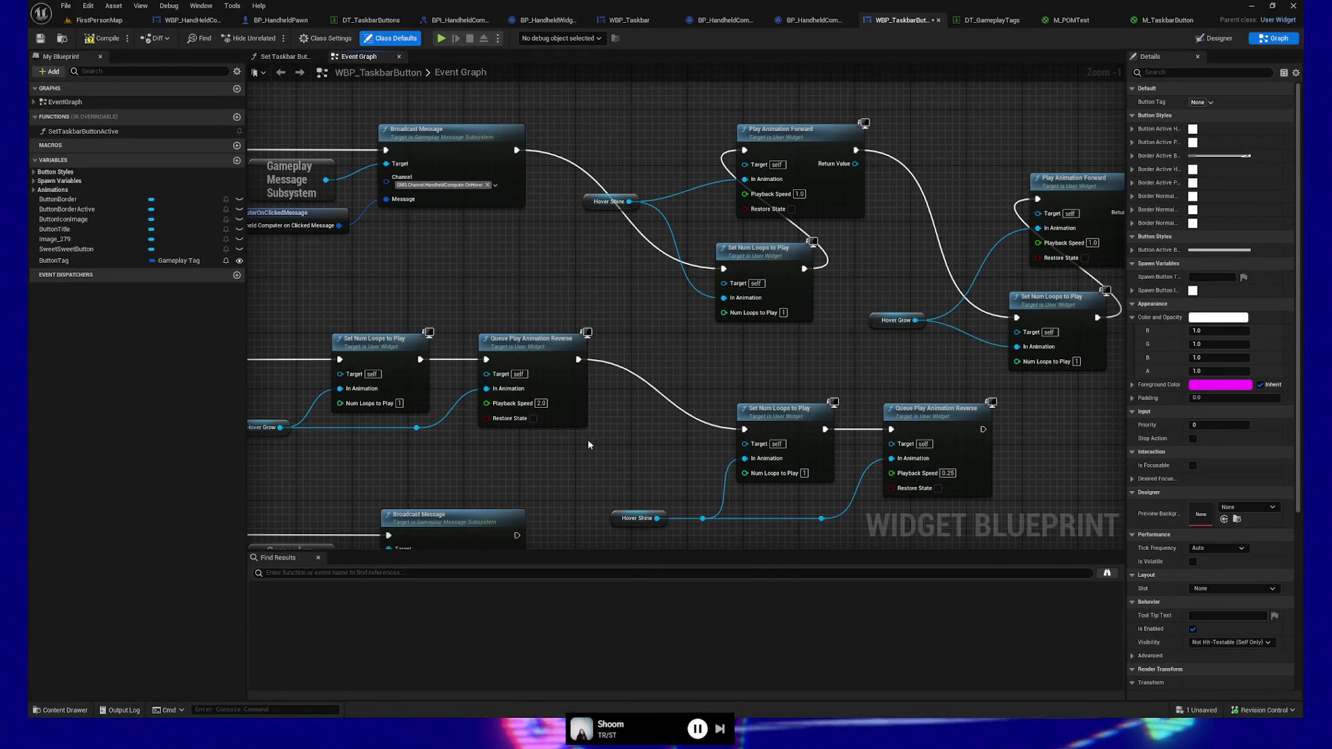
{"action": "left_click_drag", "start_coordinate": [823, 360], "coordinate": [693, 393]}
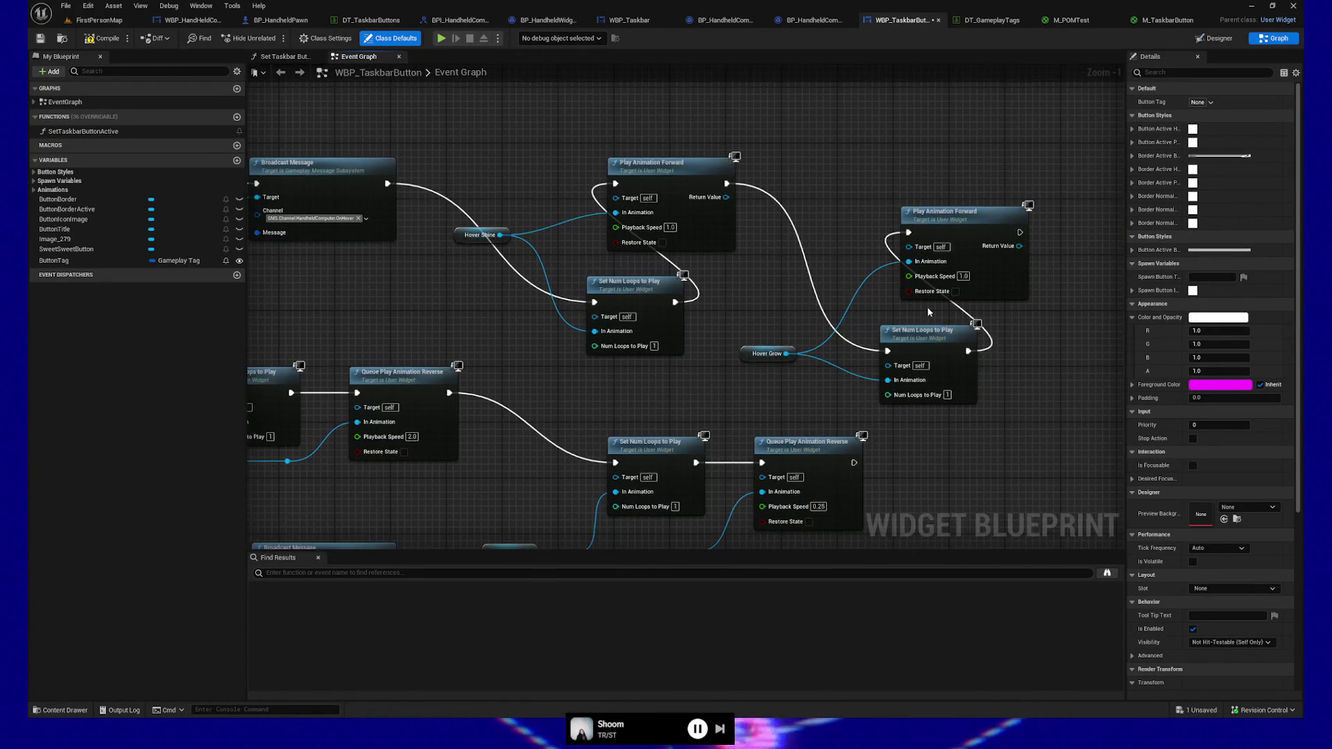
{"action": "left_click_drag", "start_coordinate": [508, 355], "coordinate": [508, 332]}
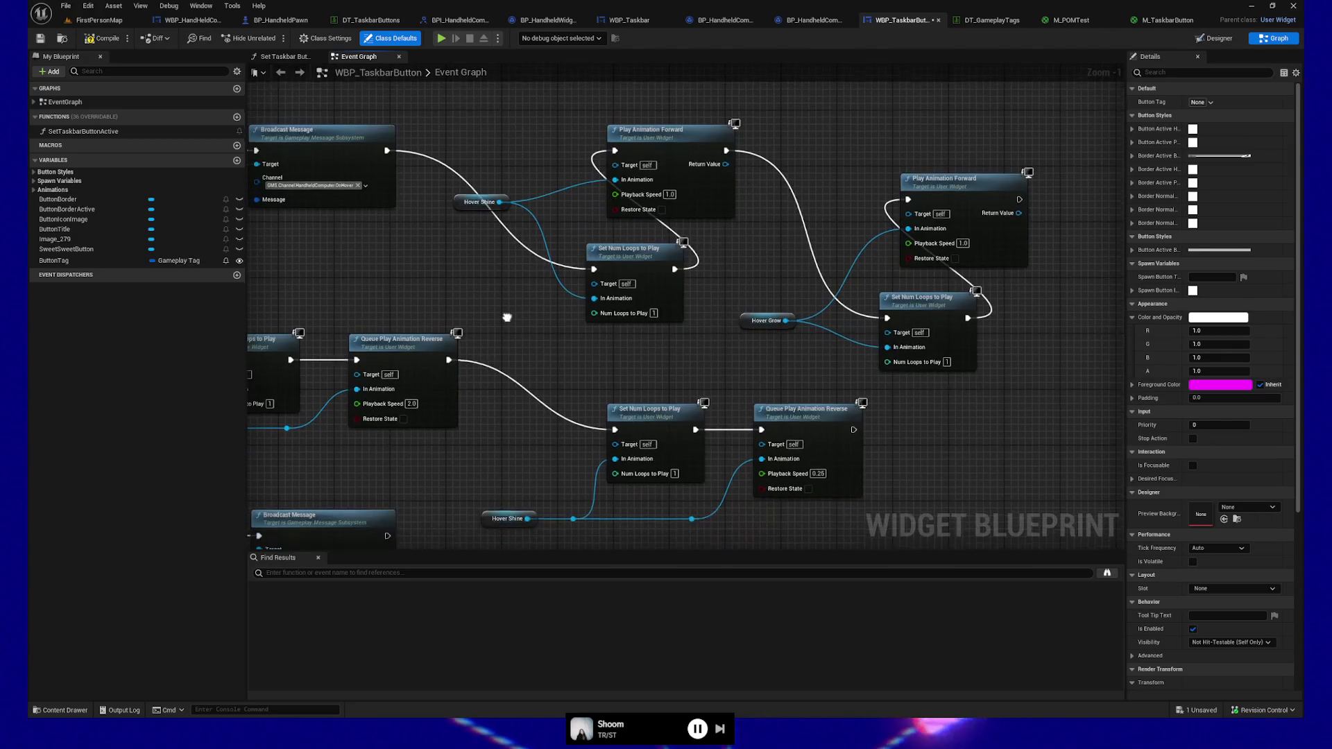
{"action": "type", "text": "0.25"}
{"action": "key", "text": "Return"}
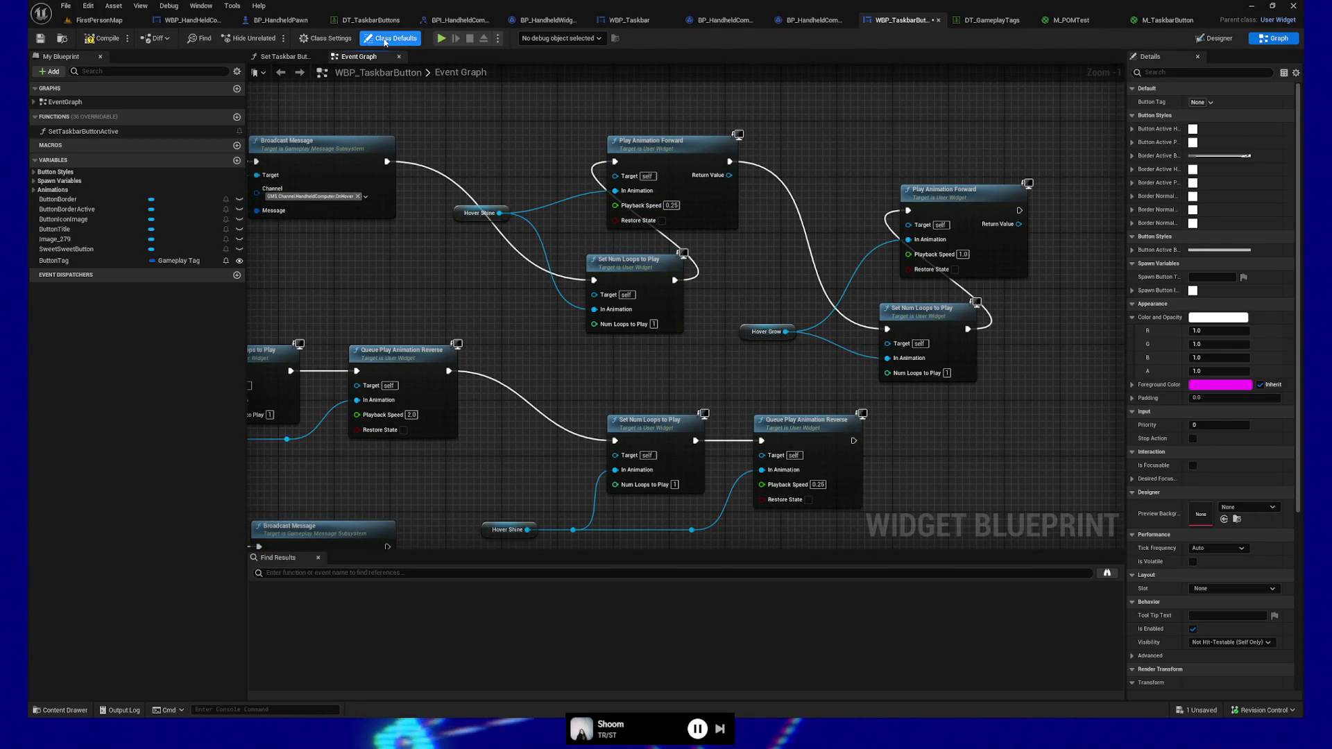
{"action": "left_click", "coordinate": [104, 38]}
{"action": "left_click", "coordinate": [448, 40]}
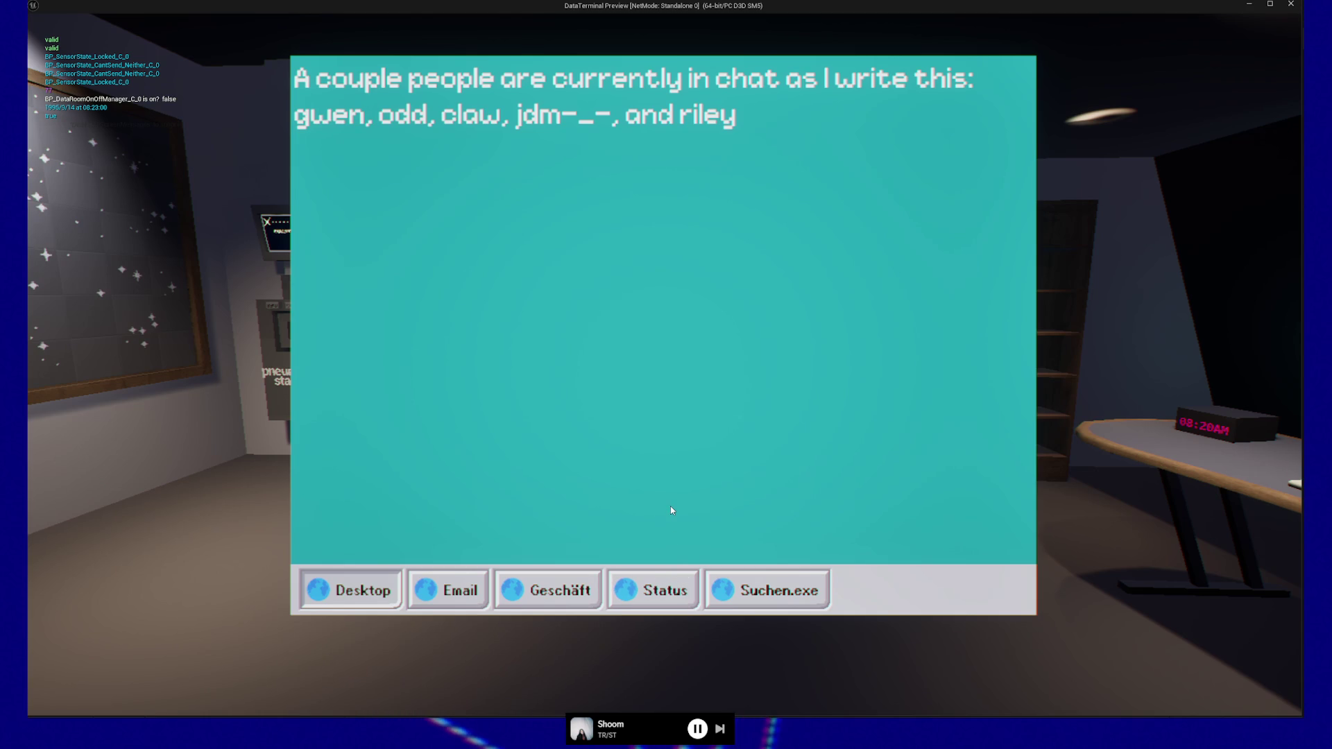
Leave the terminal view, pause, and quit the game preview to the editor
{"action": "key", "text": "Escape"}
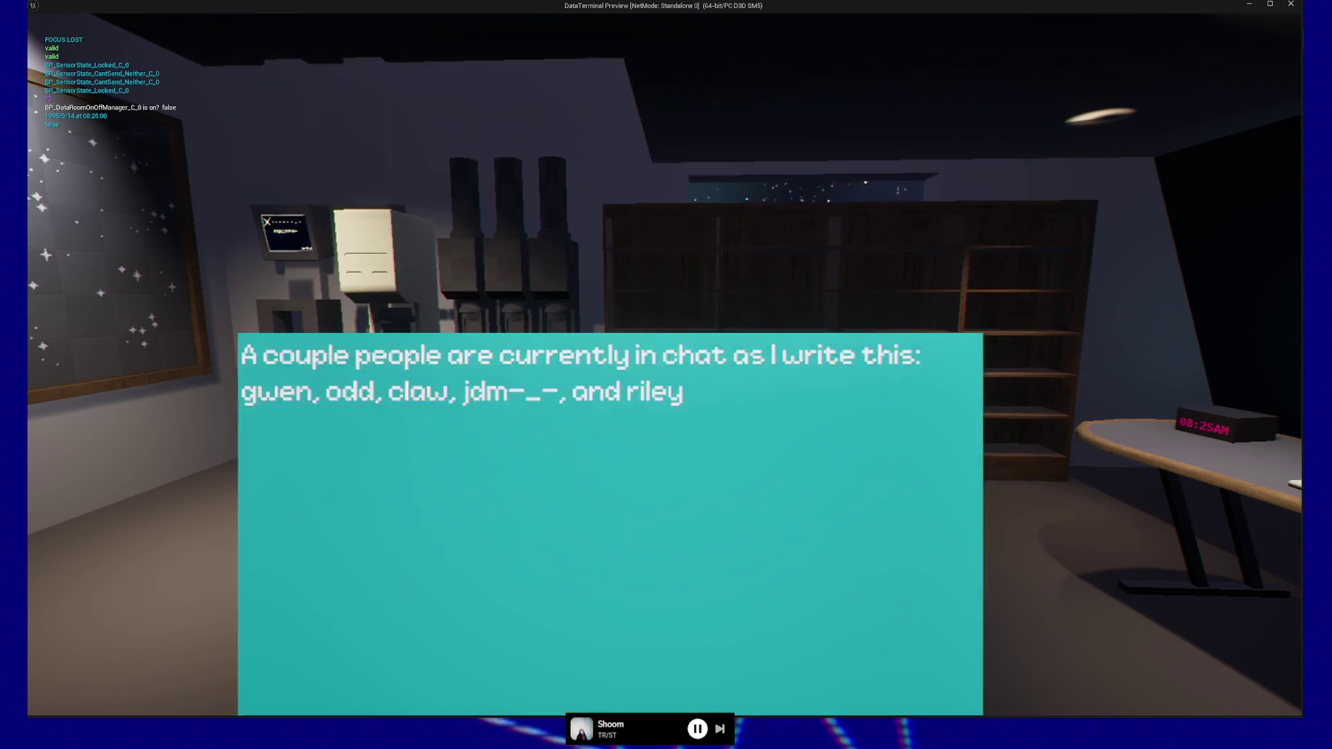
{"action": "key", "text": "Escape"}
{"action": "left_click", "coordinate": [672, 587]}
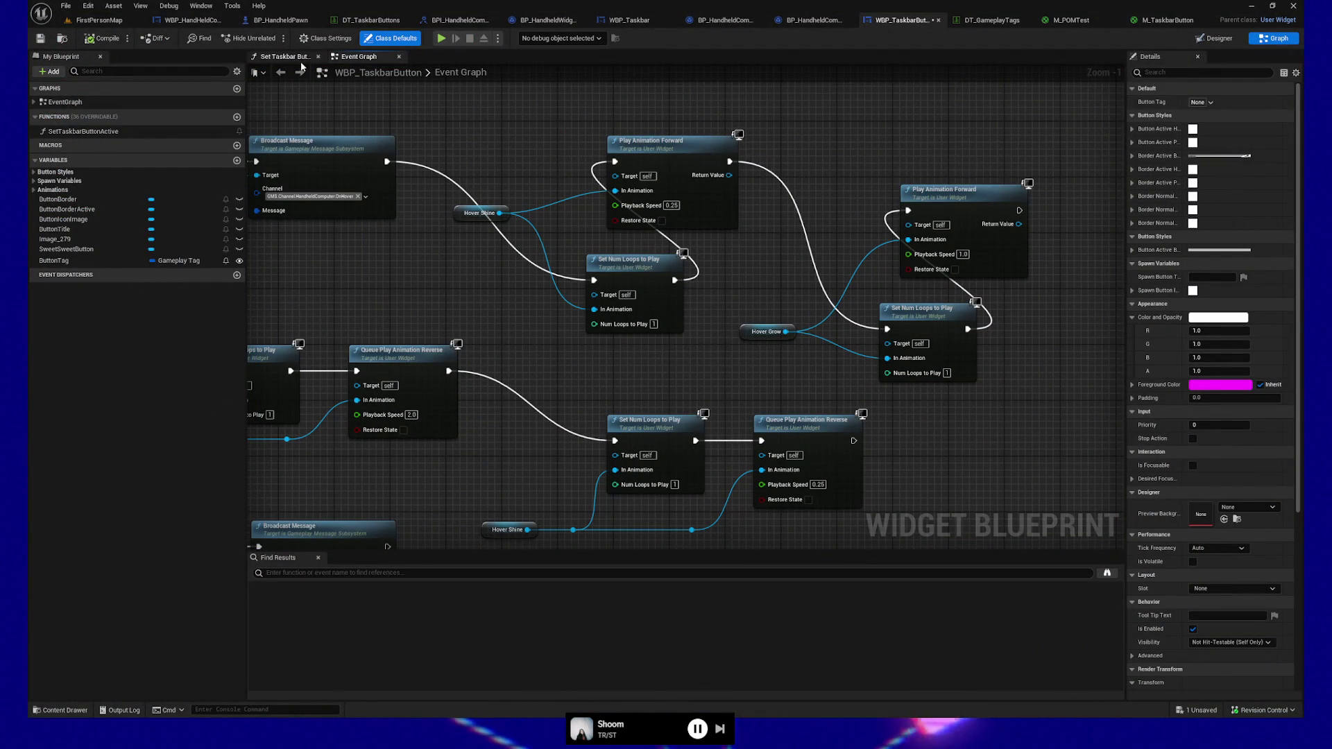
Return to the designer, reopen the HoverShine timeline, and frame the whole animation range
{"action": "left_click", "coordinate": [1219, 39]}
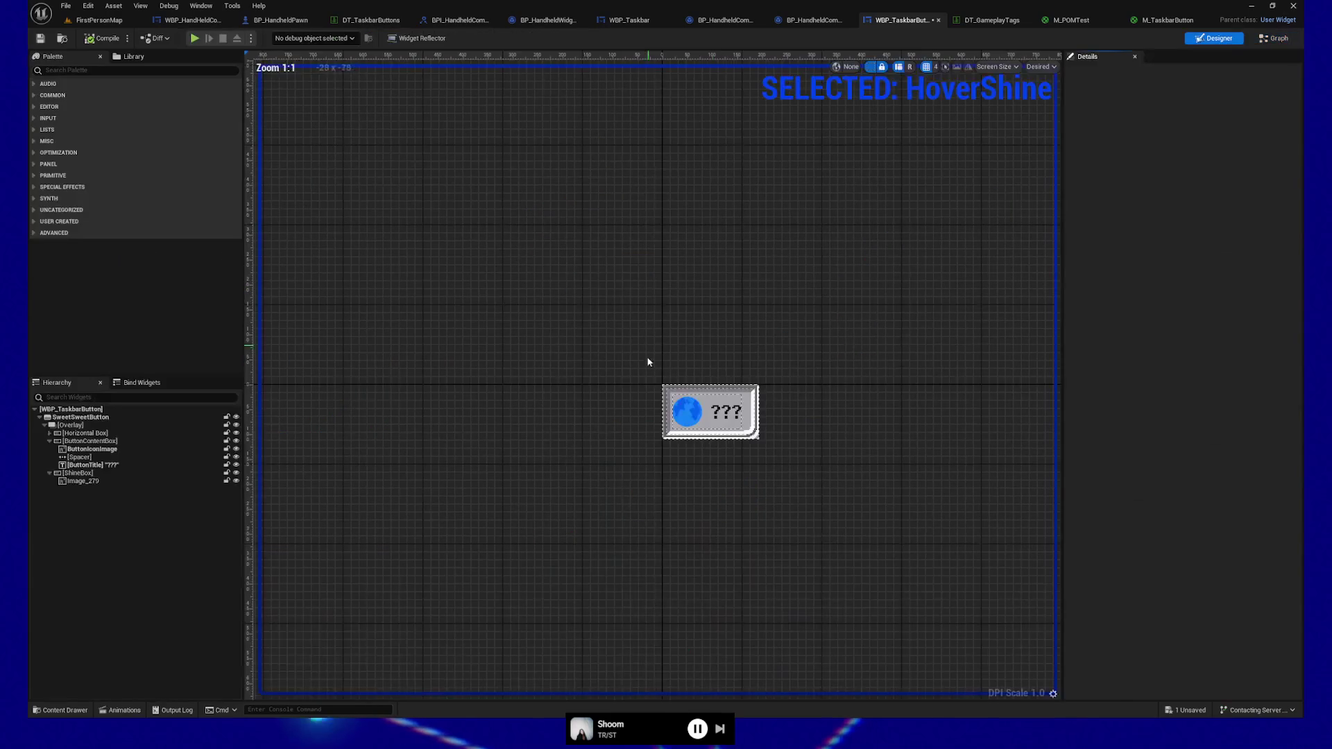
{"action": "left_click", "coordinate": [142, 710]}
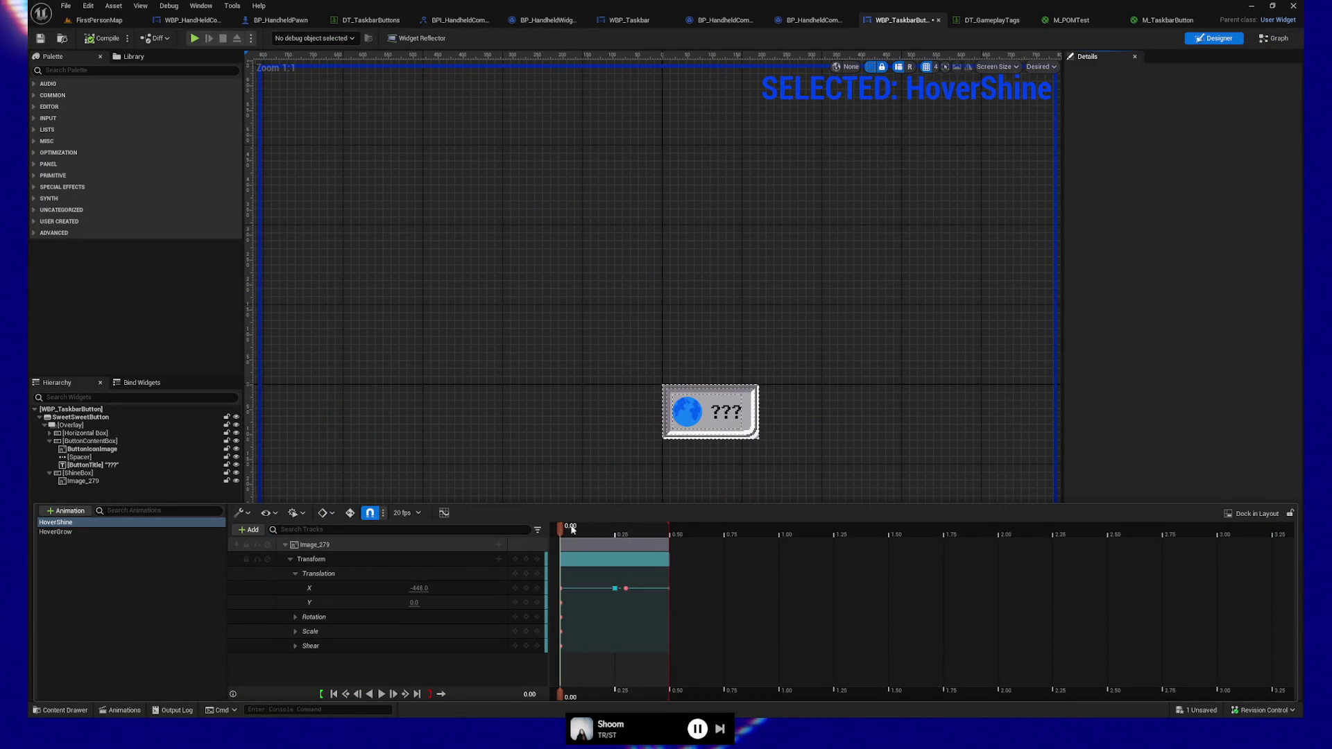
{"action": "left_click", "coordinate": [86, 550]}
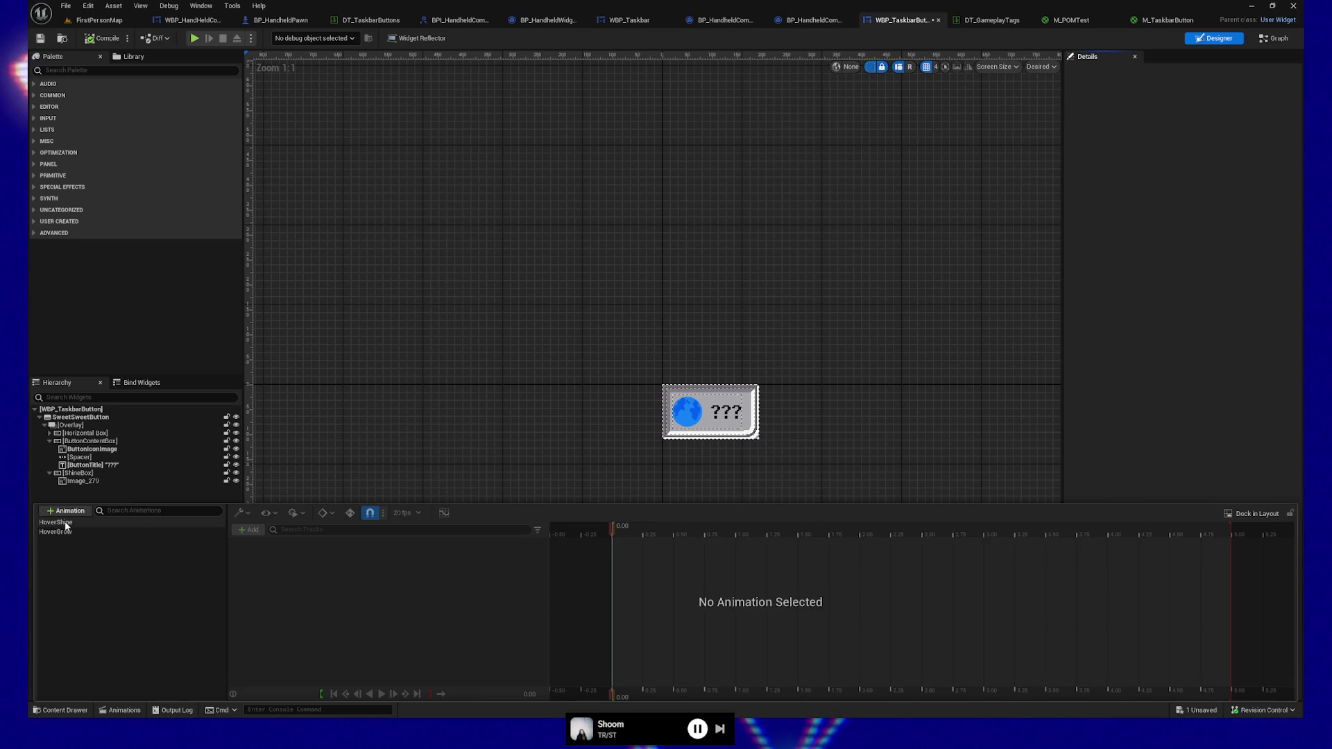
{"action": "left_click", "coordinate": [81, 523]}
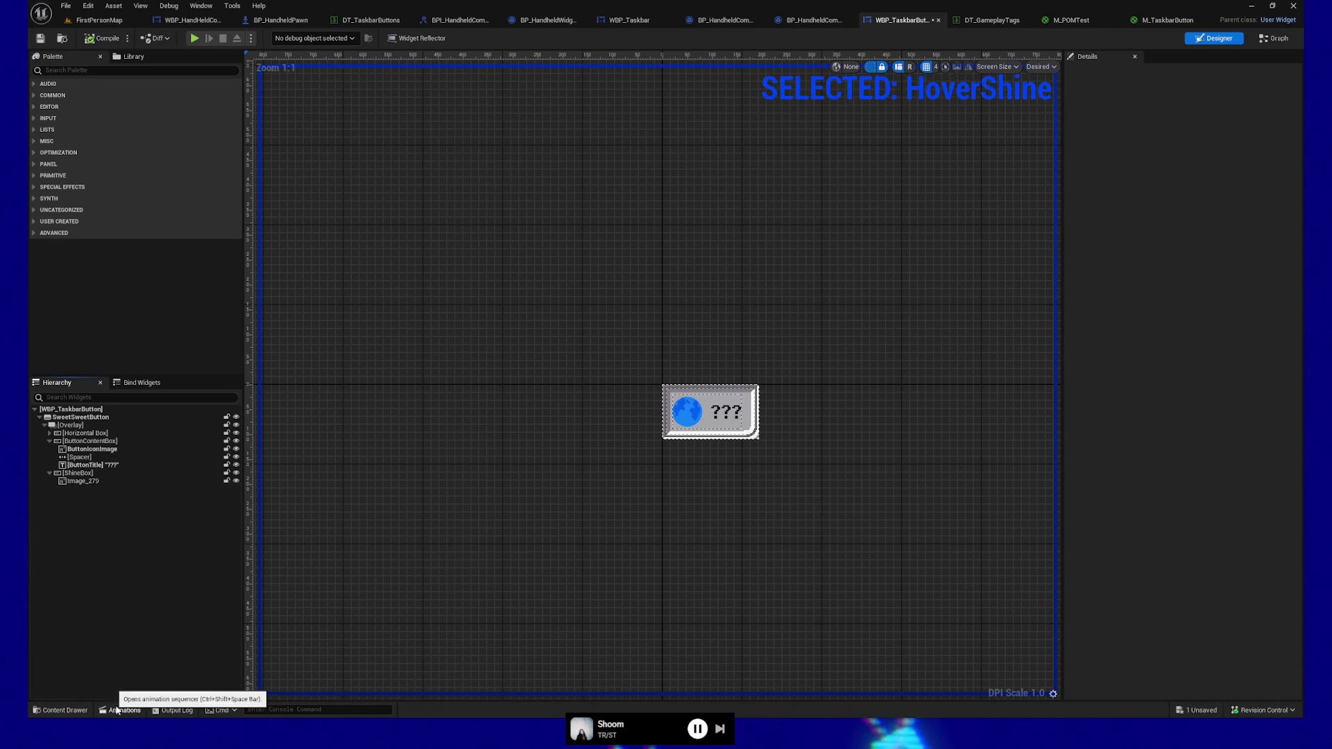
{"action": "left_click", "coordinate": [121, 710]}
{"action": "left_click", "coordinate": [571, 530]}
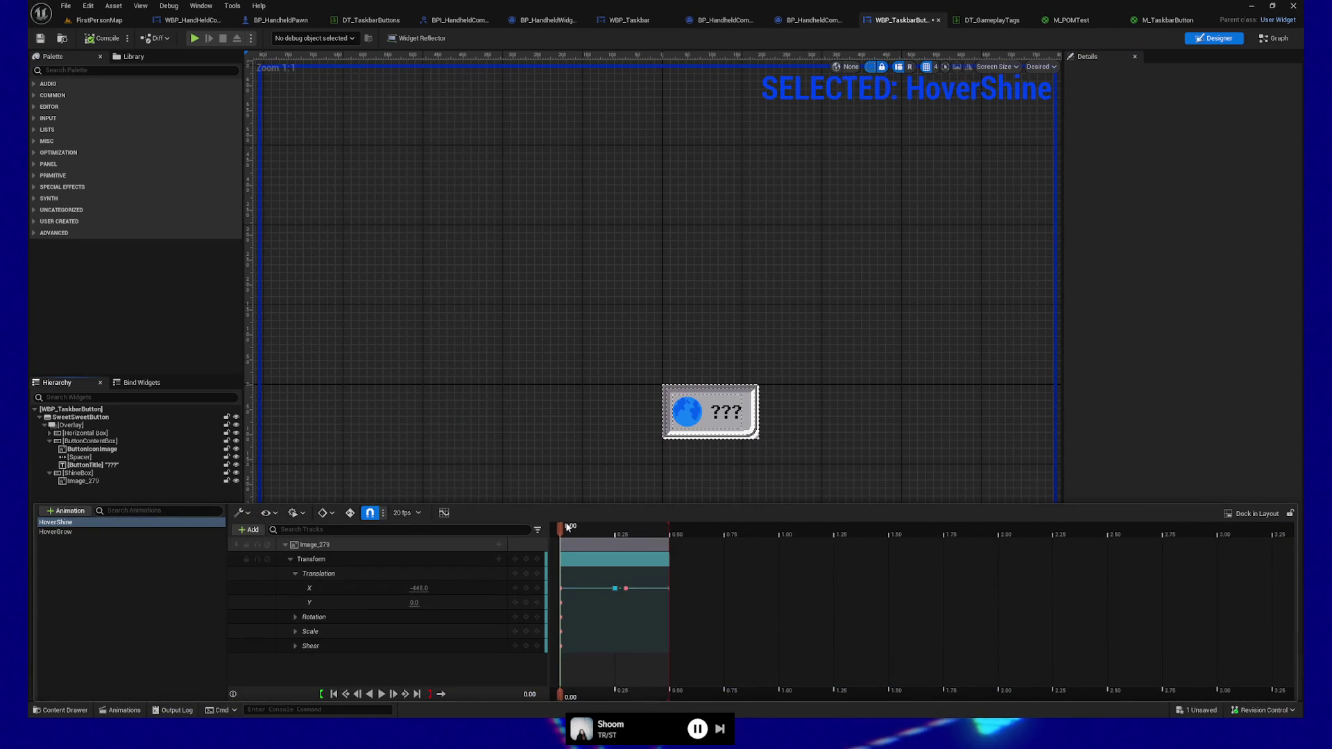
{"action": "left_click_drag", "start_coordinate": [561, 528], "coordinate": [616, 529]}
{"action": "scroll", "coordinate": [619, 639], "scroll_direction": "up", "scroll_amount": 5}
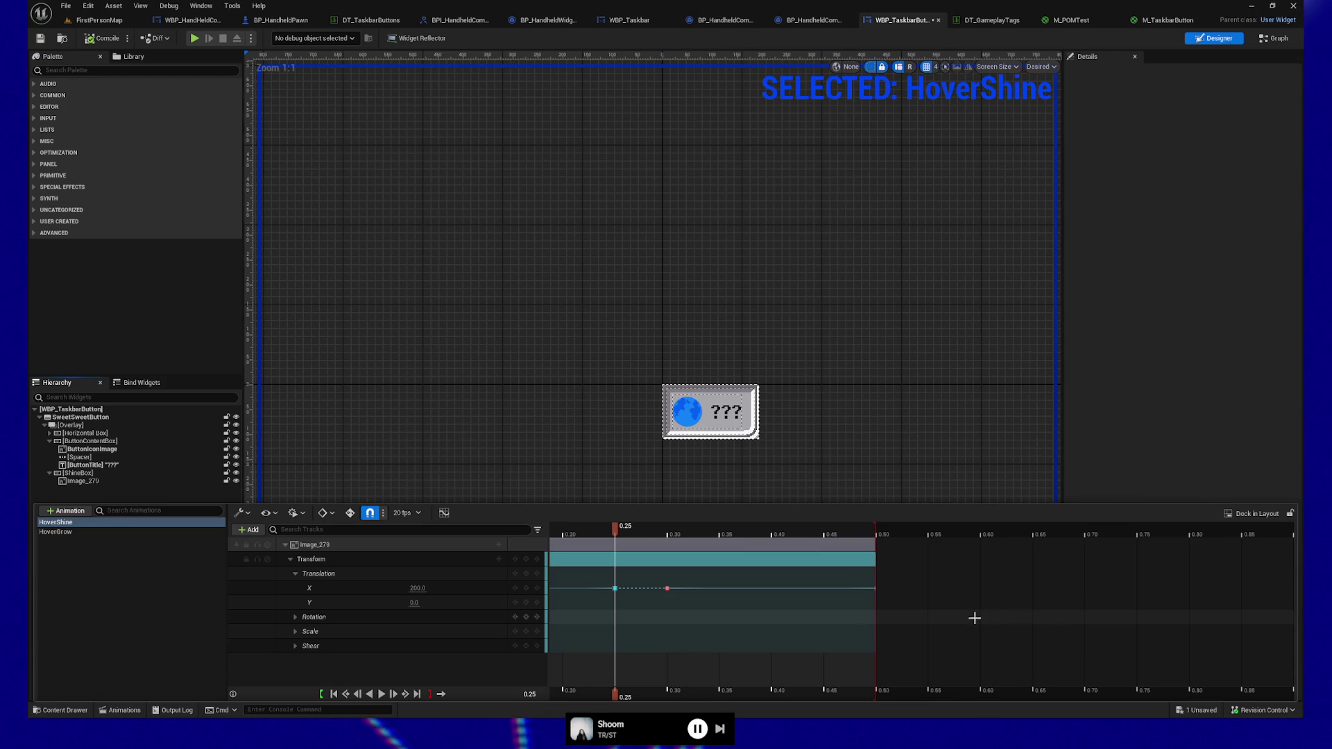
{"action": "mouse_move", "coordinate": [1098, 615]}
{"action": "left_mouse_down"}
{"action": "mouse_move", "coordinate": [960, 598]}
{"action": "mouse_move", "coordinate": [1177, 589]}
{"action": "left_mouse_up"}
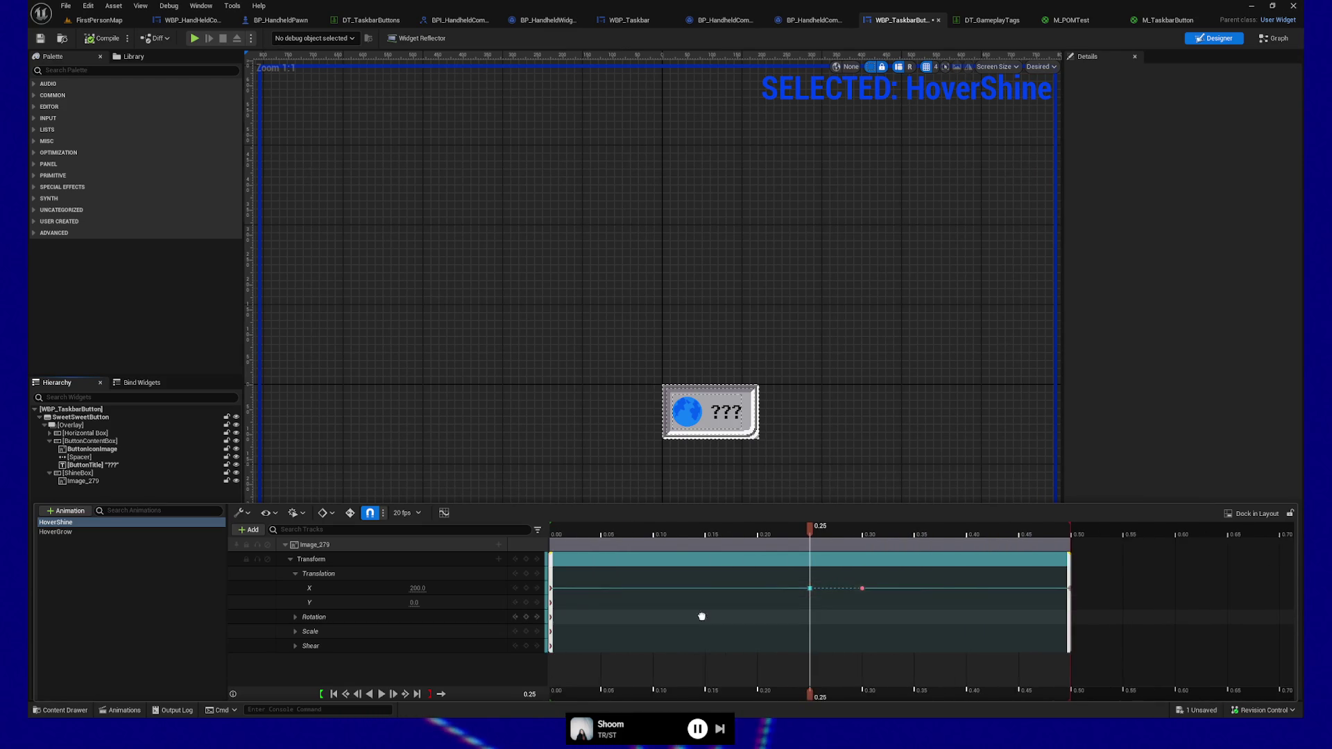
{"action": "left_click_drag", "start_coordinate": [701, 615], "coordinate": [849, 615]}
{"action": "left_click_drag", "start_coordinate": [944, 529], "coordinate": [687, 539]}
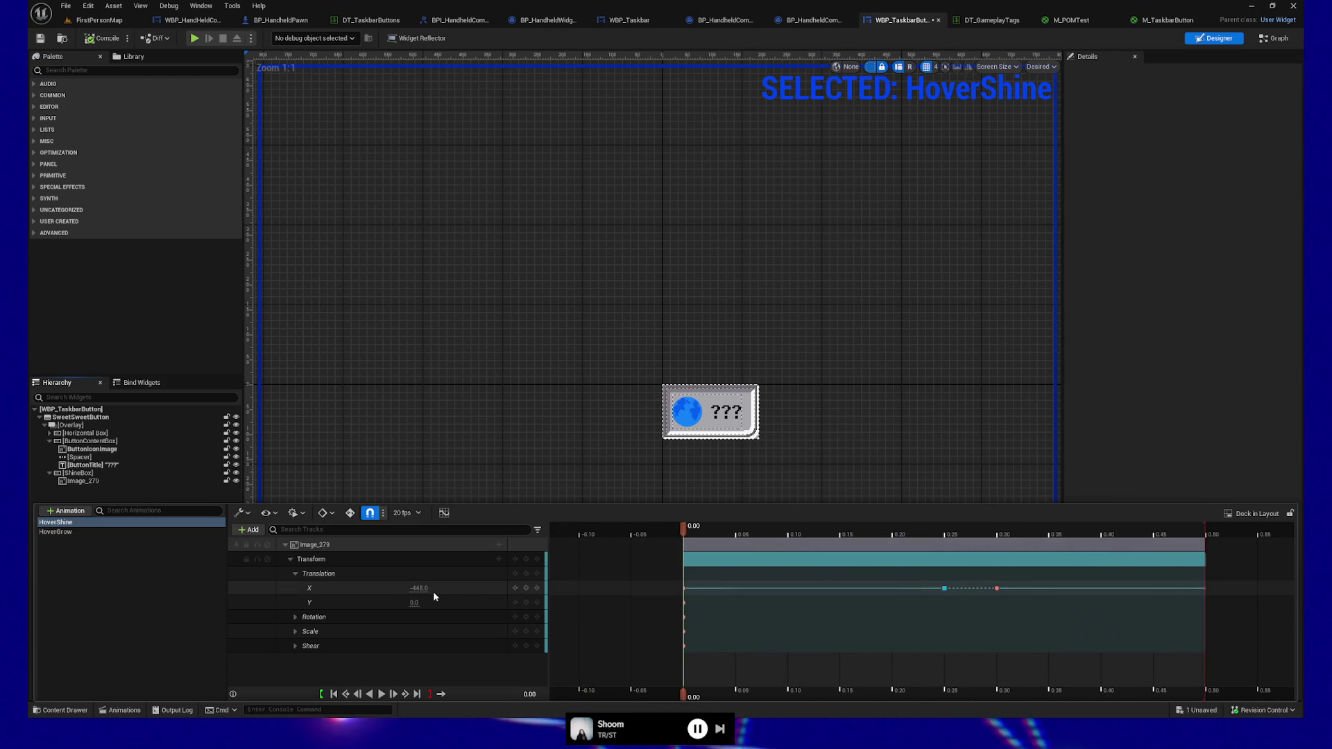
{"action": "left_click_drag", "start_coordinate": [895, 531], "coordinate": [967, 539]}
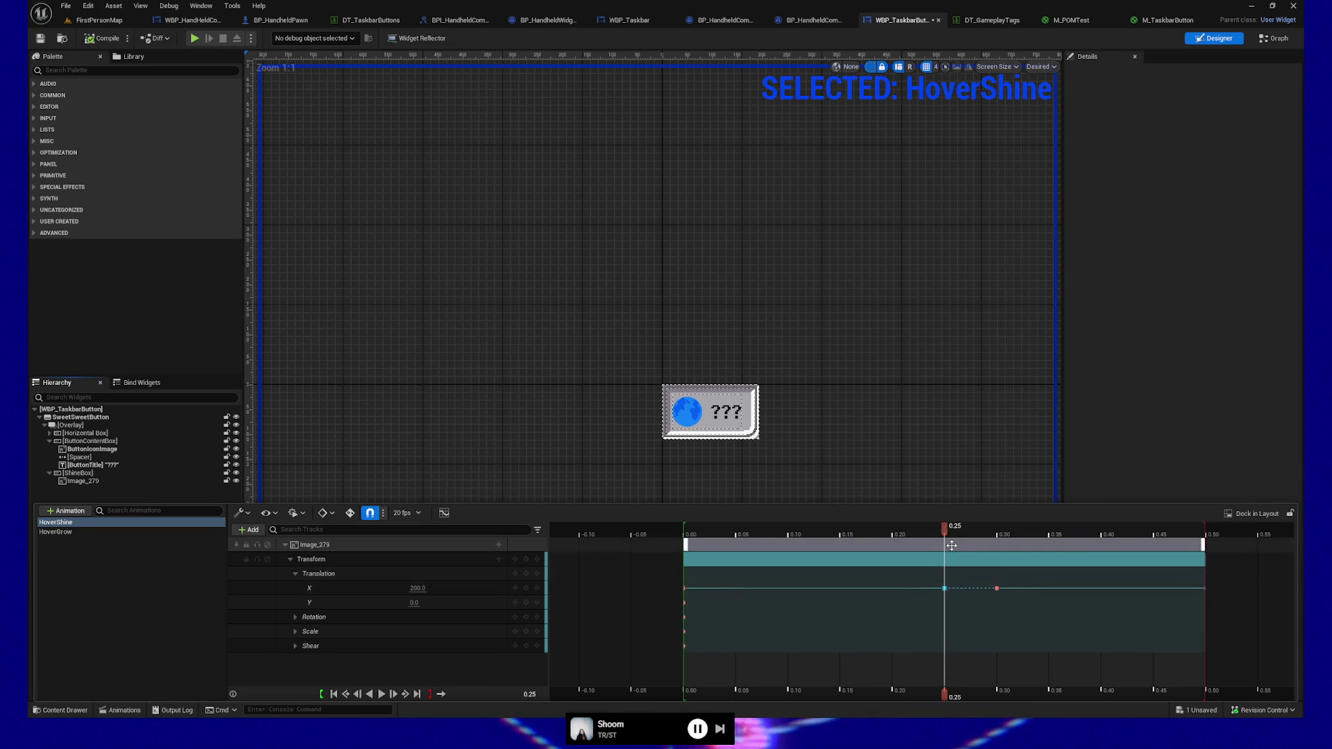
Rework the shine's X translation value at the 0.25 key, entering 100
{"action": "left_click", "coordinate": [417, 587]}
{"action": "type", "text": "100"}
{"action": "key", "text": "Return"}
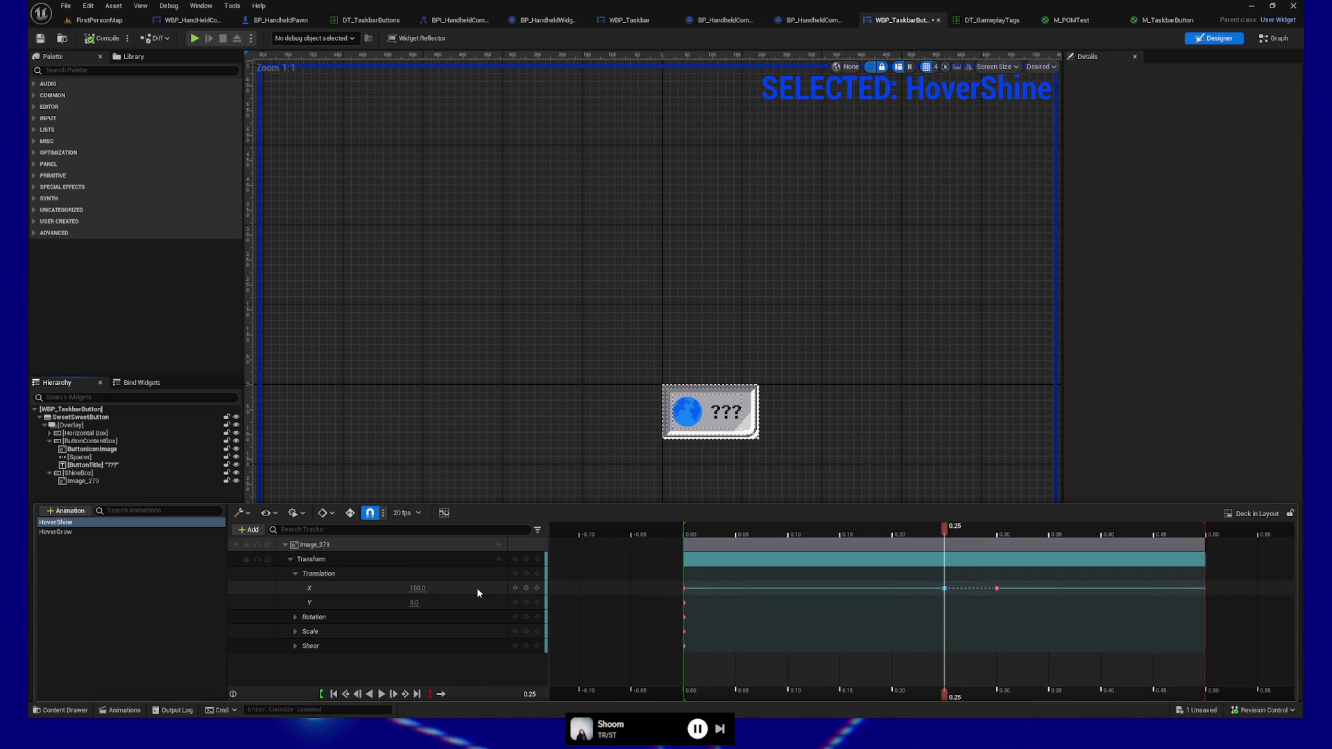
{"action": "left_click", "coordinate": [420, 588]}
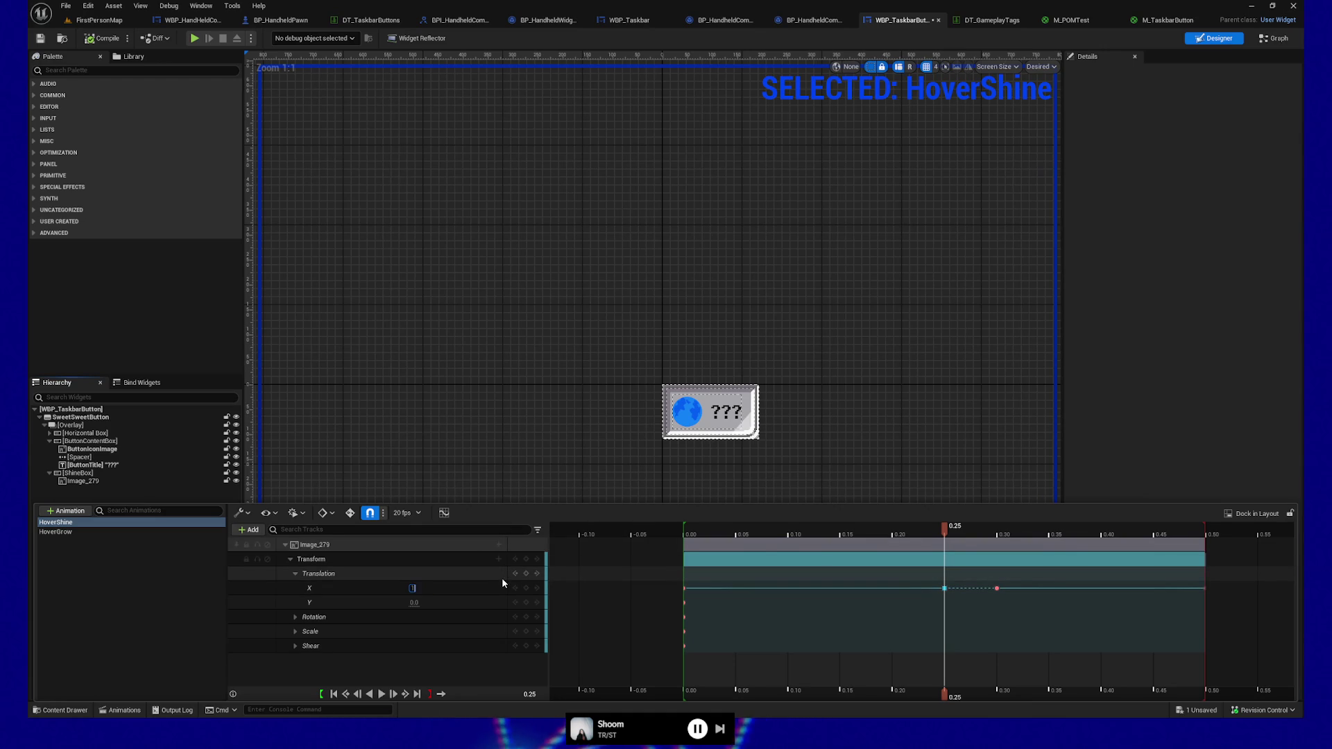
{"action": "key", "text": "Return"}
{"action": "left_click", "coordinate": [418, 587]}
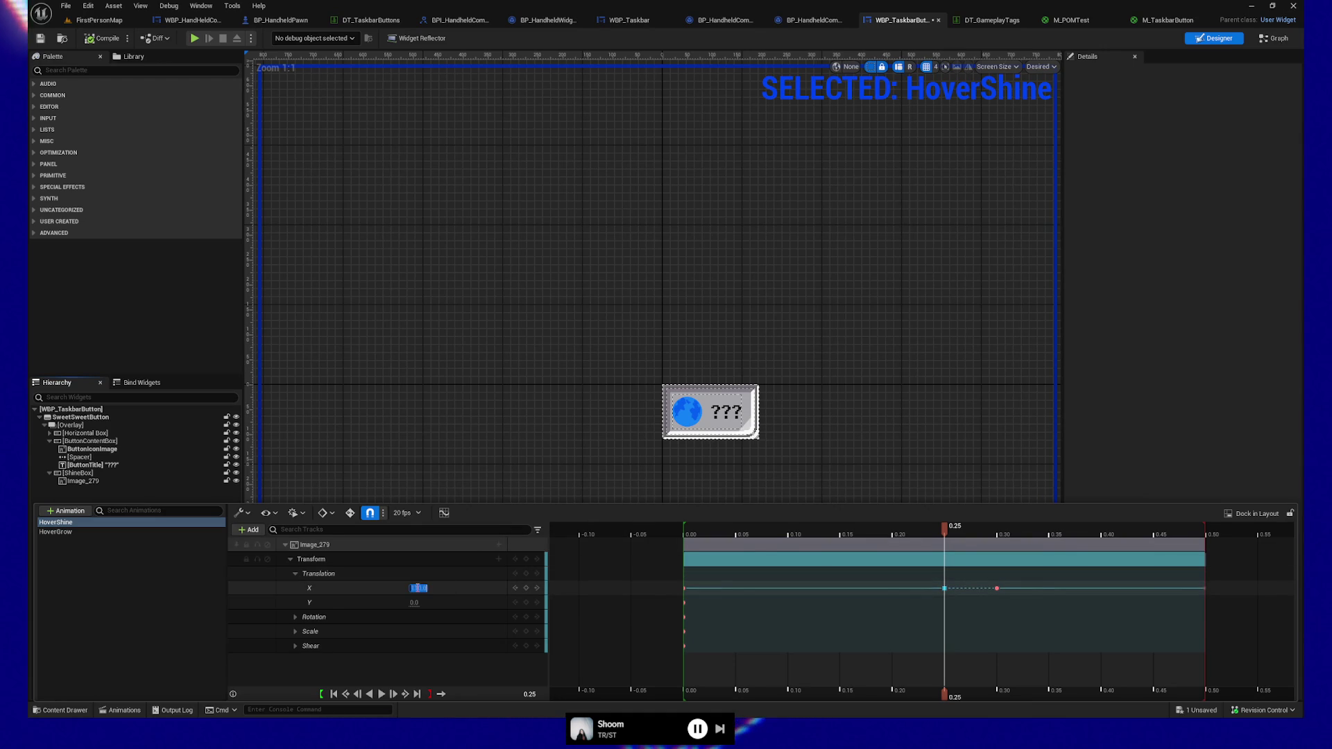
{"action": "left_click", "coordinate": [417, 587]}
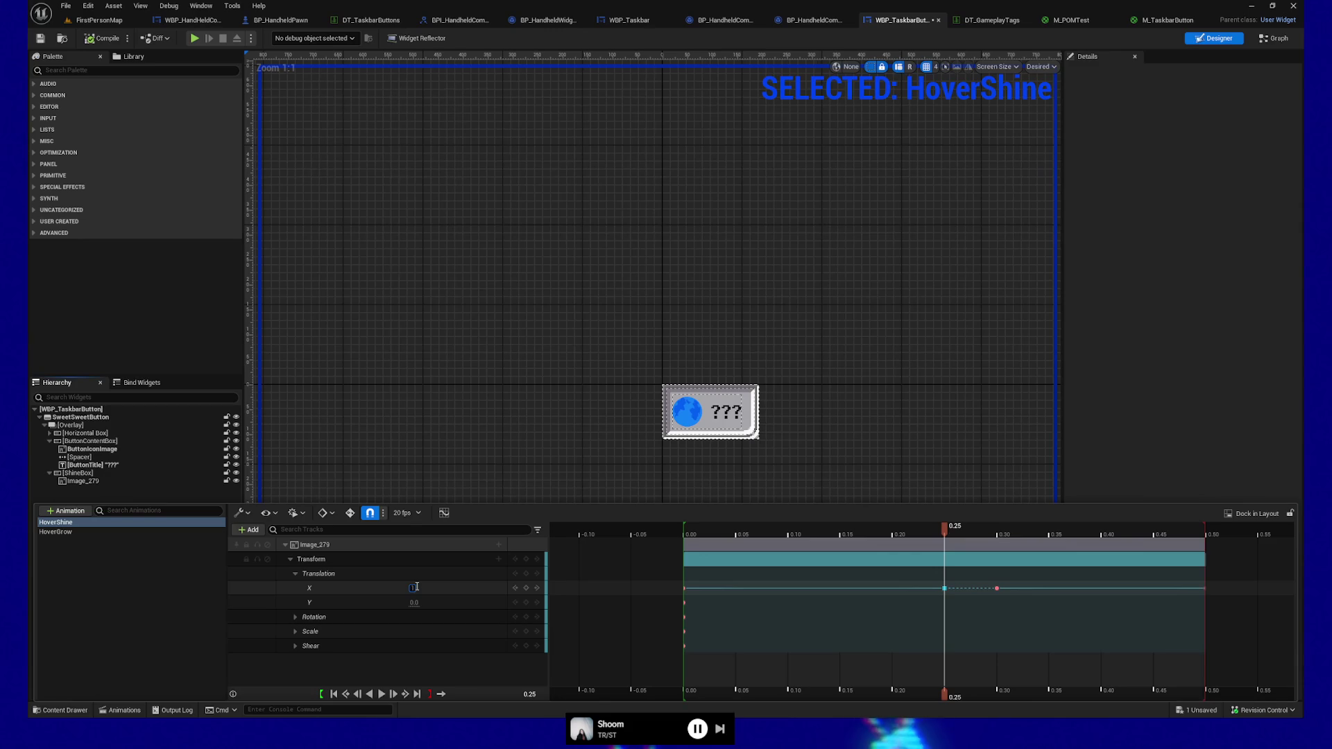
{"action": "type", "text": "150"}
{"action": "key", "text": "Return"}
Set the shine's X translation at 0.00 to -300 and save the widget
{"action": "left_click_drag", "start_coordinate": [944, 527], "coordinate": [680, 546]}
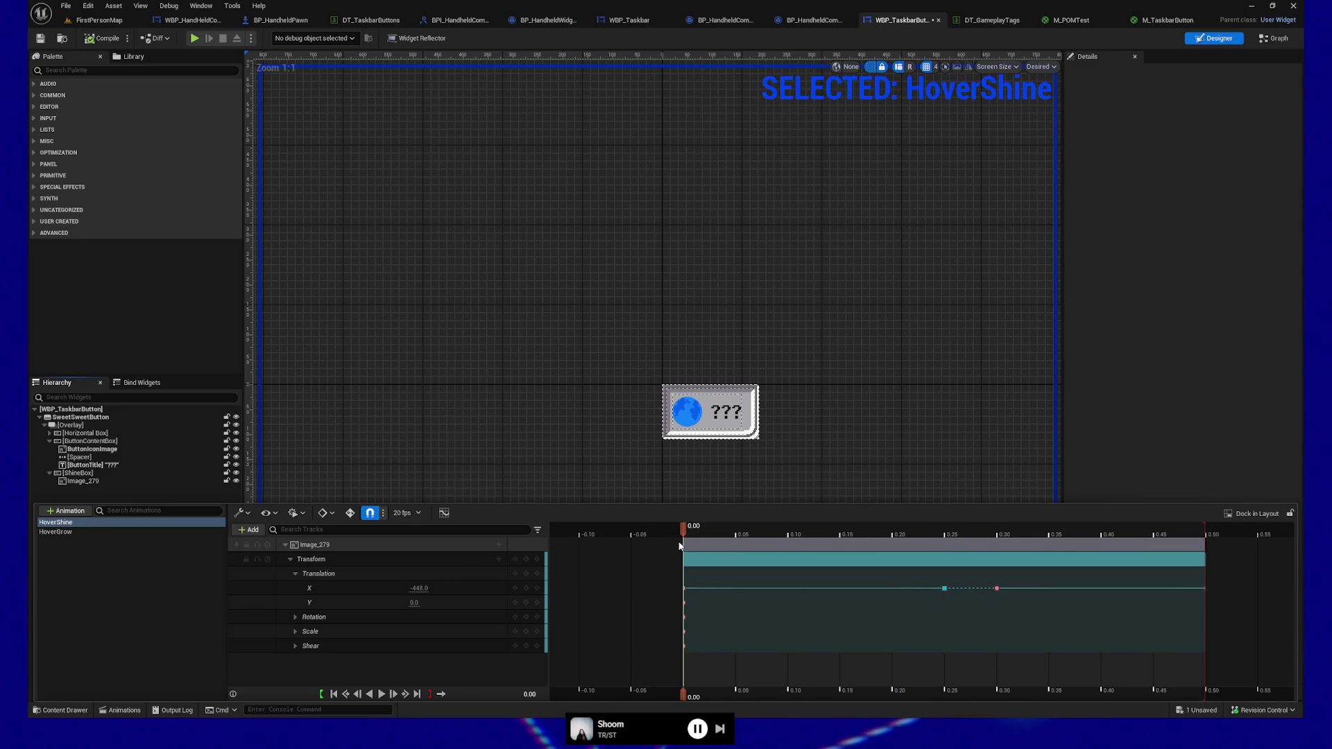
{"action": "left_click", "coordinate": [419, 588]}
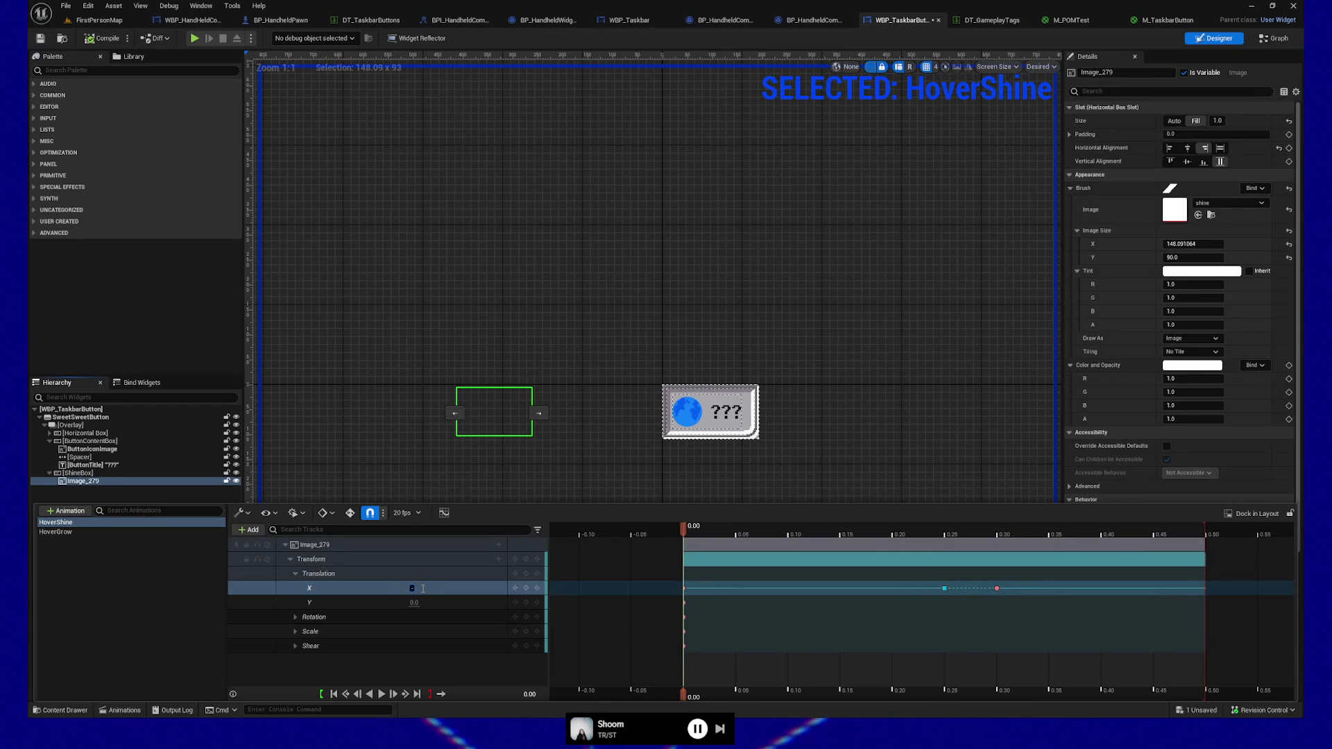
{"action": "type", "text": "300.0"}
{"action": "key", "text": "Return"}
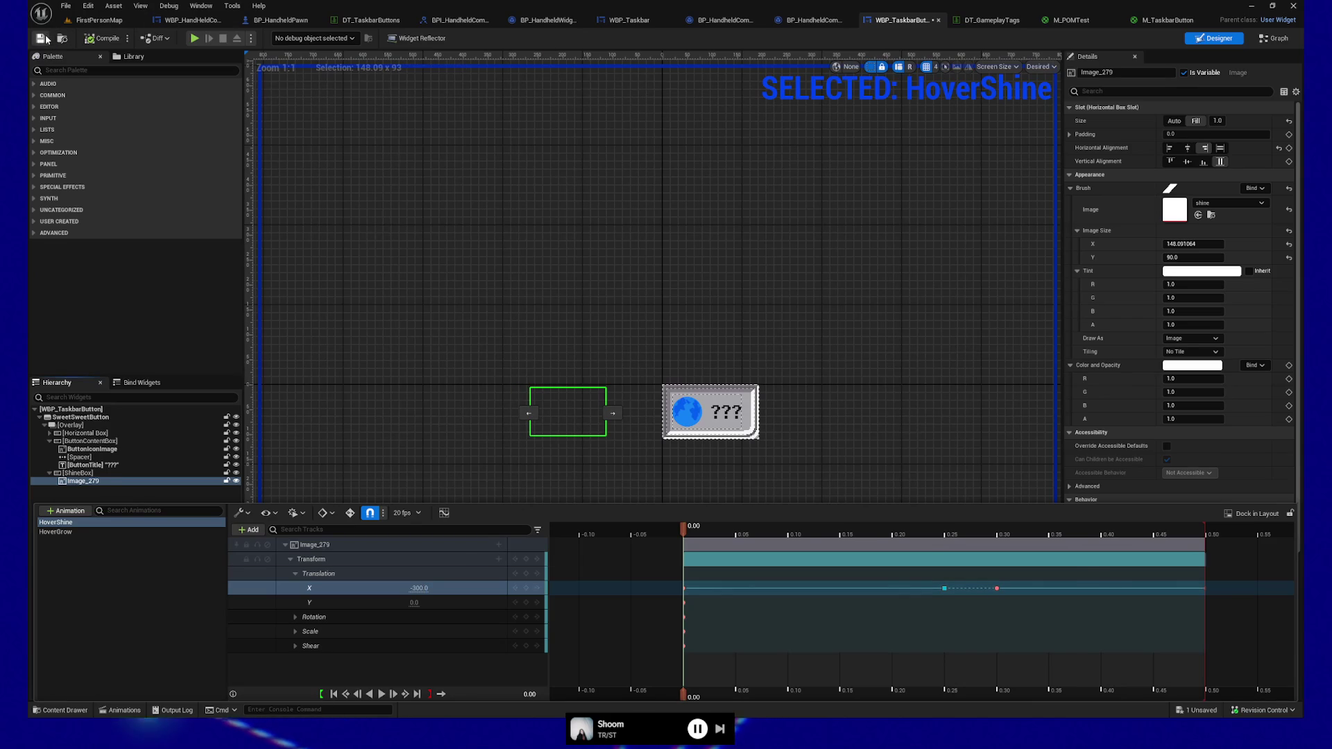
{"action": "left_click", "coordinate": [41, 39]}
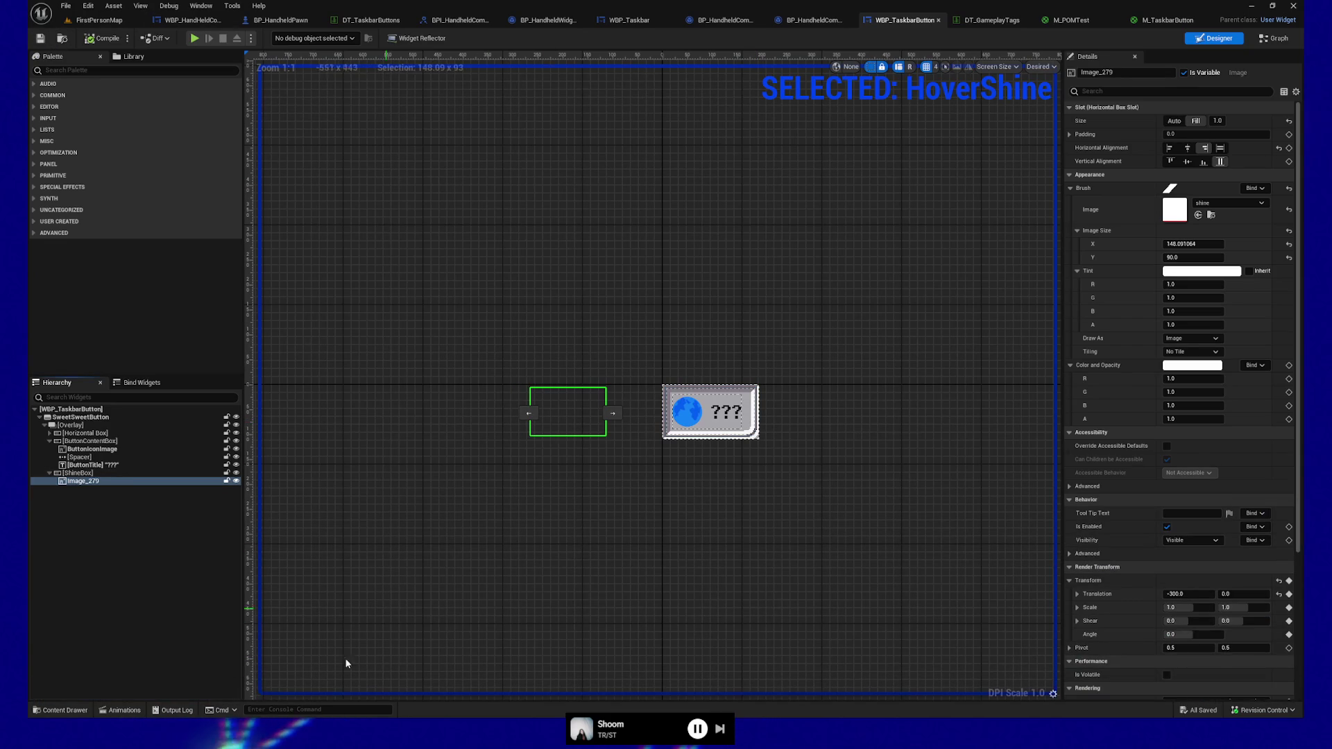
Change the HoverShine 0.30 s key's X translation from -500 to -300, preview it, and save
{"action": "left_click", "coordinate": [122, 710]}
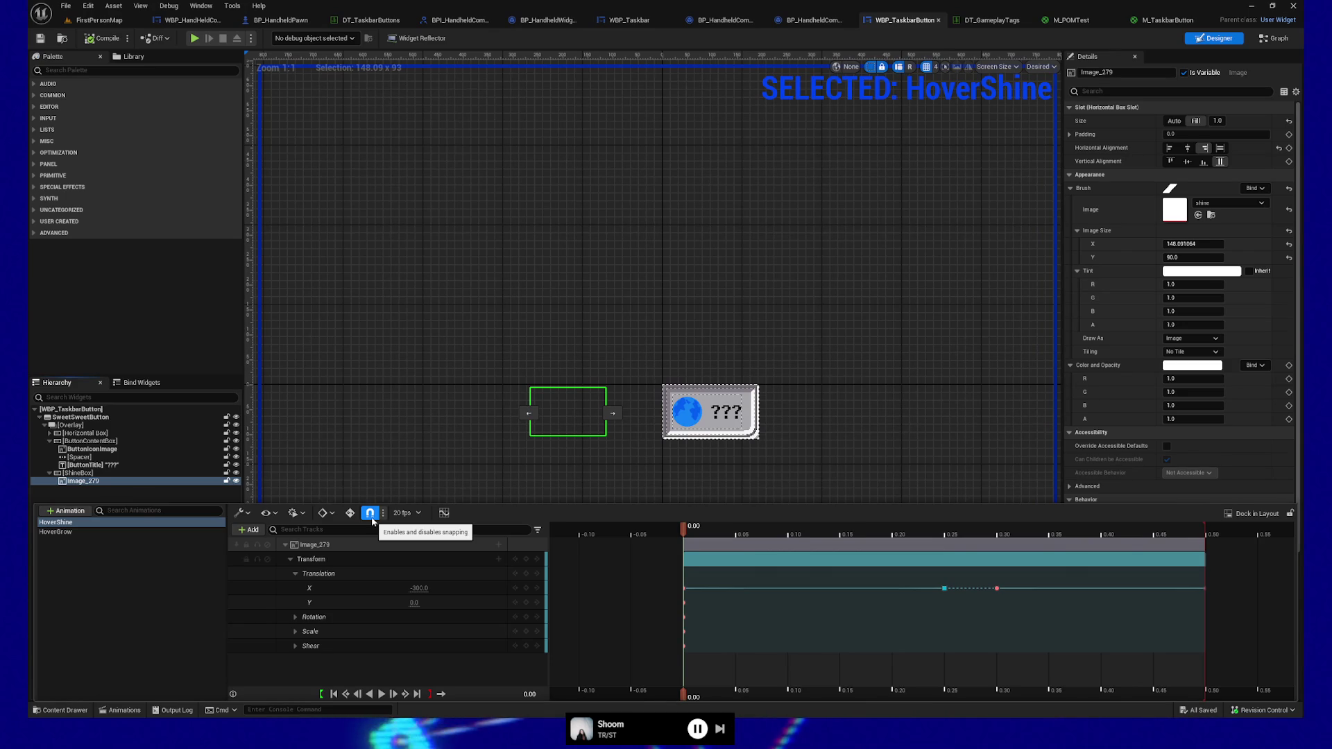
{"action": "left_click", "coordinate": [888, 534]}
{"action": "left_click_drag", "start_coordinate": [888, 536], "coordinate": [988, 543]}
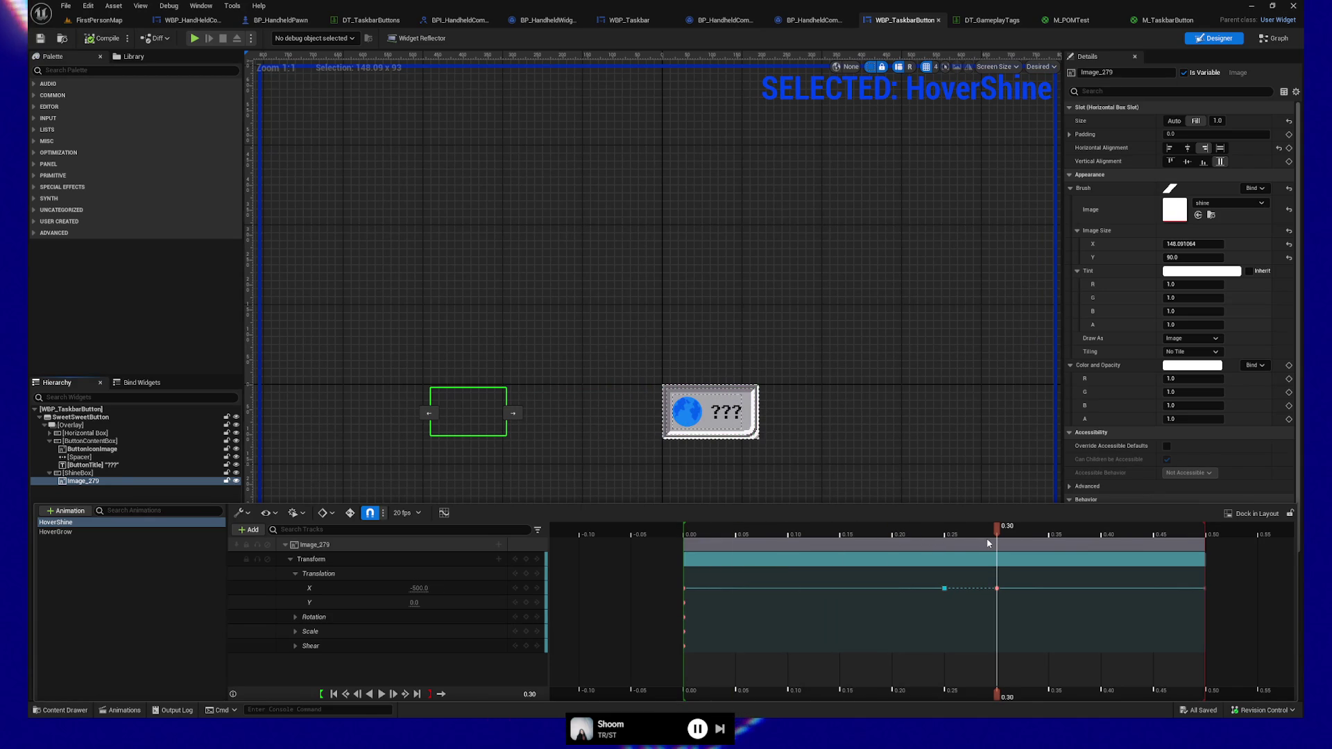
{"action": "left_click", "coordinate": [418, 588]}
{"action": "key", "text": "BackSpace"}
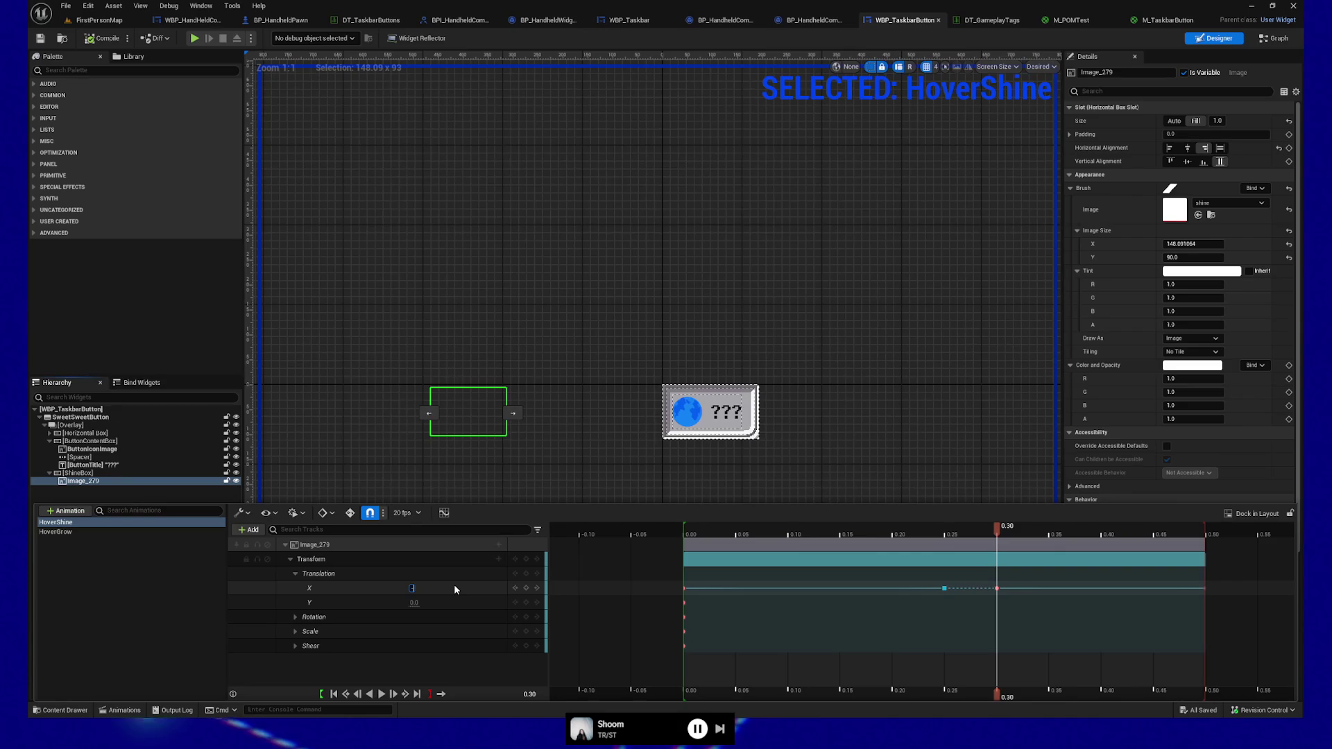
{"action": "type", "text": "-300"}
{"action": "key", "text": "Return"}
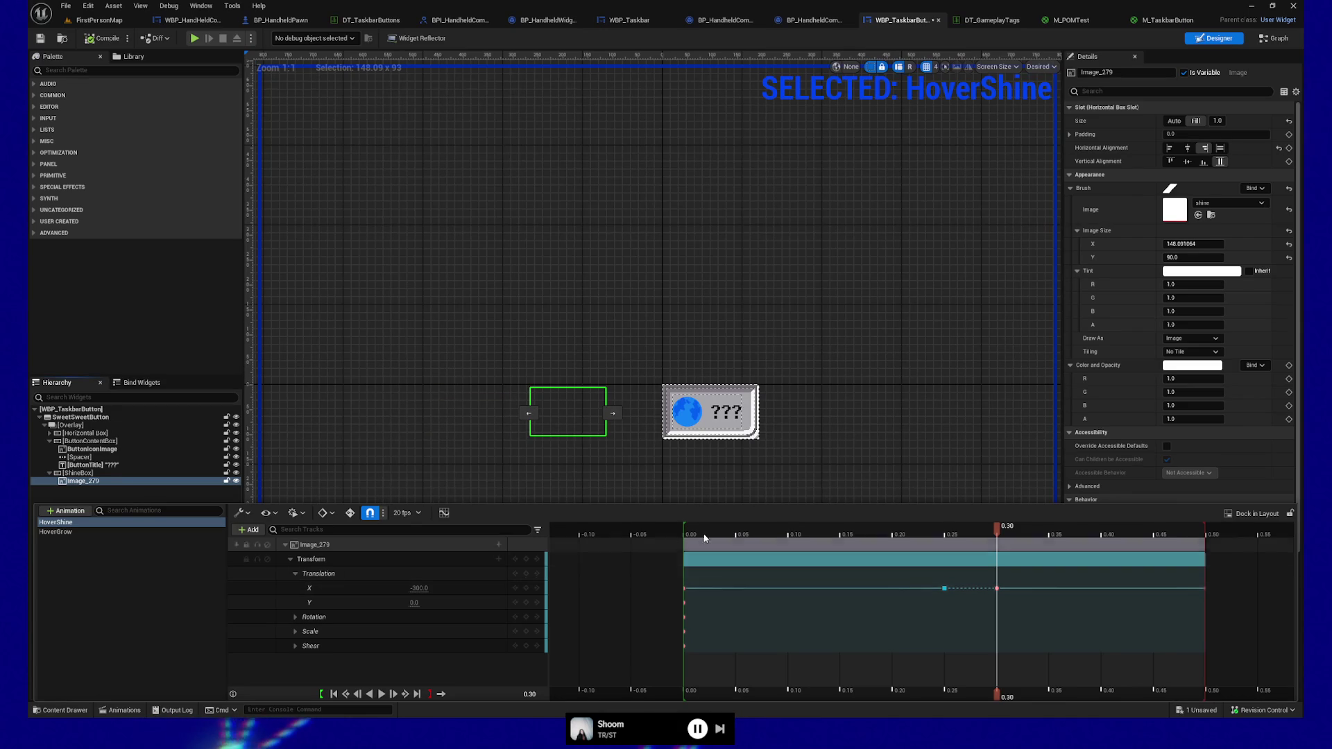
{"action": "left_click_drag", "start_coordinate": [998, 529], "coordinate": [1203, 534]}
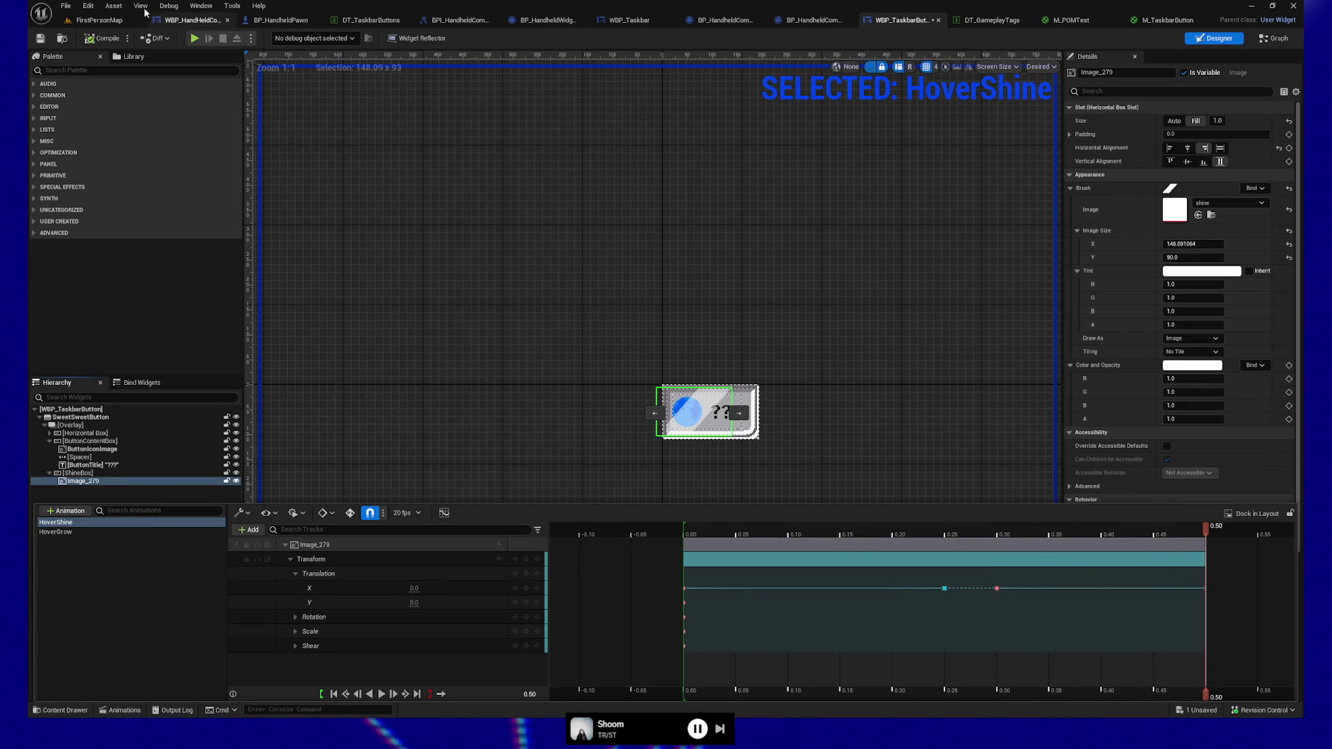
{"action": "left_click", "coordinate": [41, 38]}
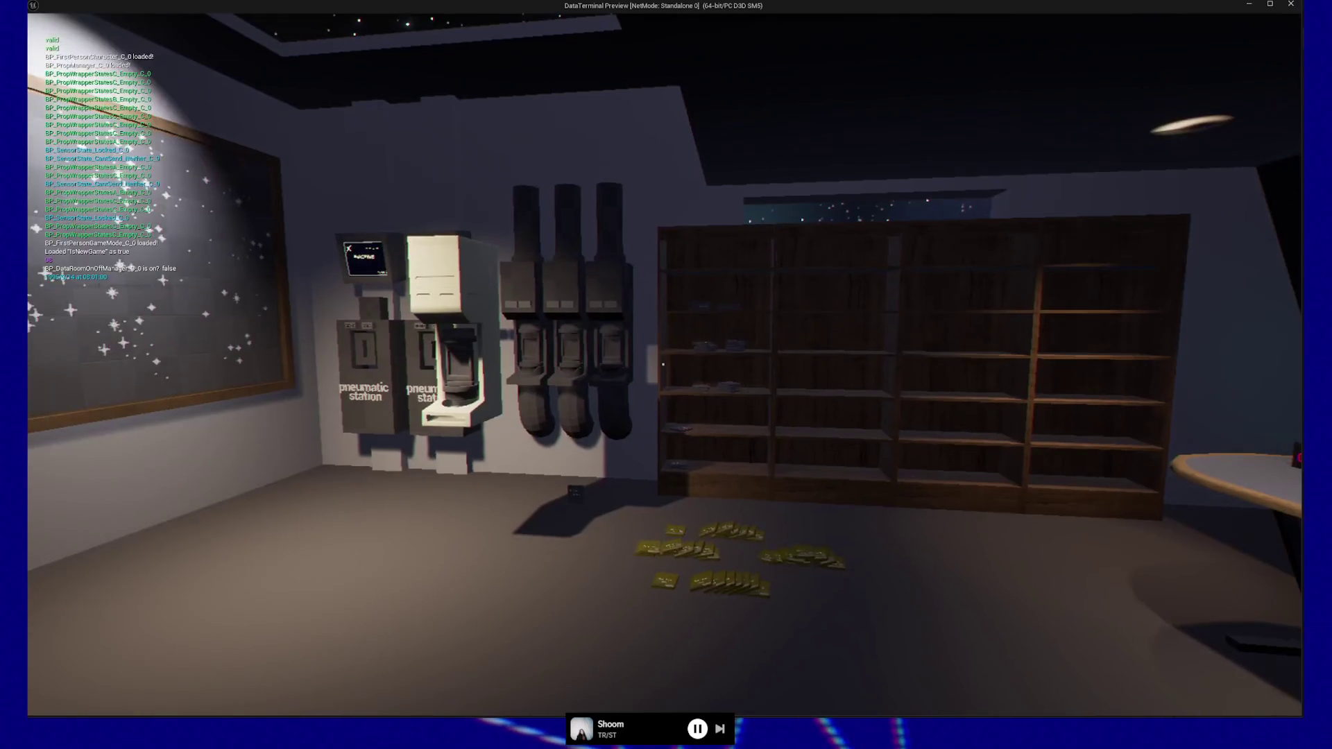
Open the terminal in the game preview to check the taskbar button shine, then quit
{"action": "key", "text": "e"}
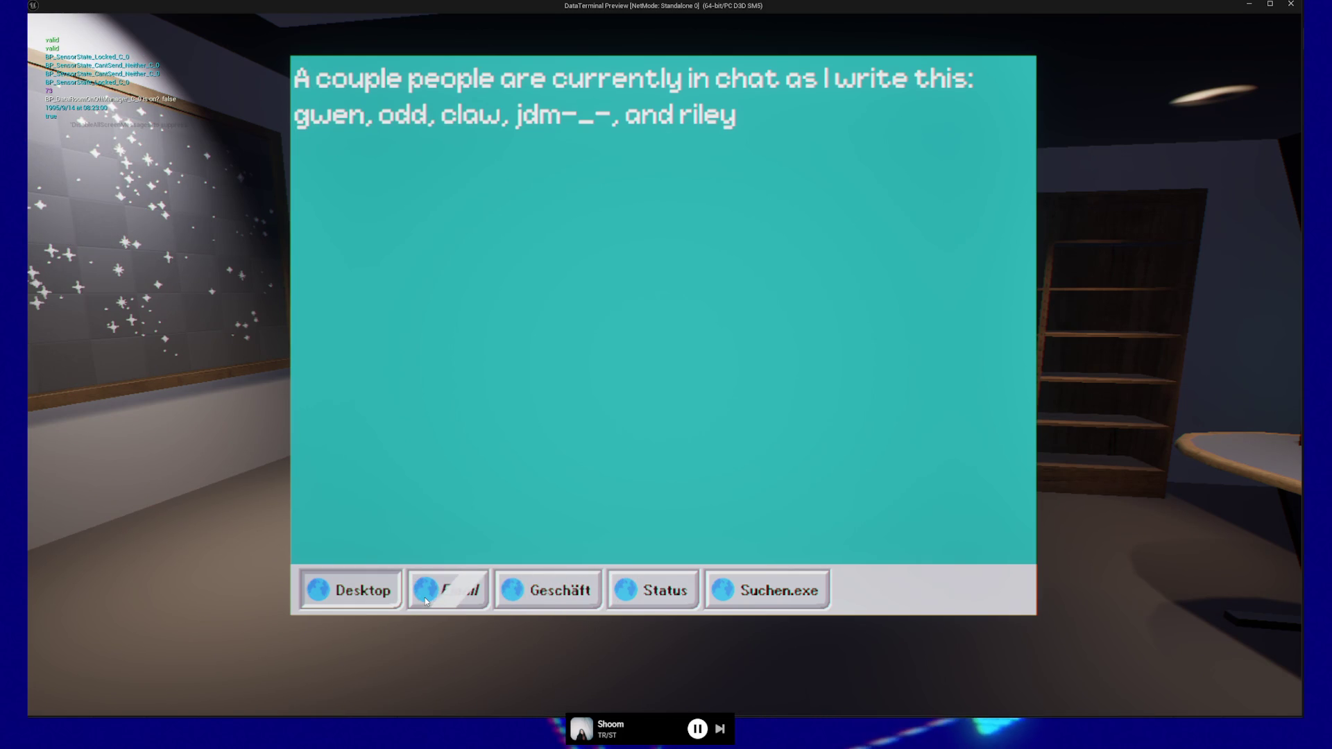
{"action": "key", "text": "Escape"}
{"action": "left_click", "coordinate": [669, 570]}
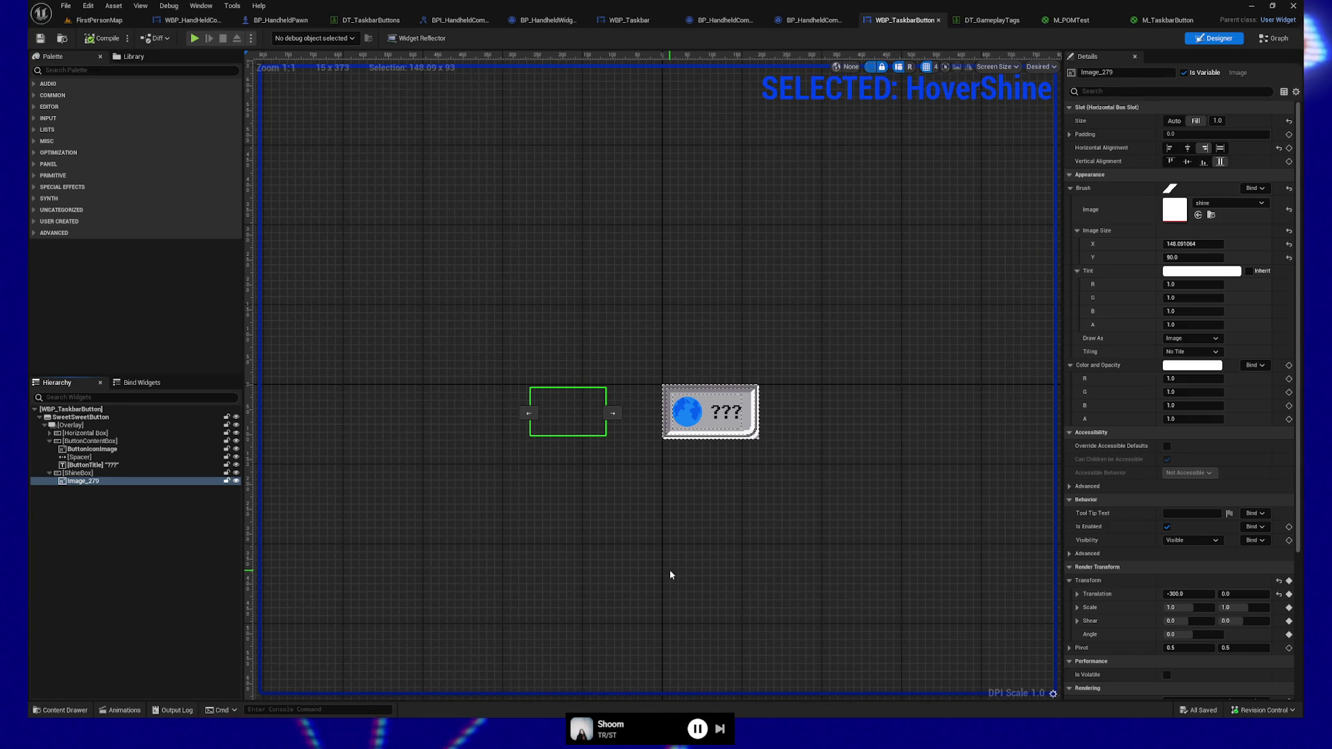
Move the HoverShine X translation keys earlier: 150 to 0.20 s and -300 to 0.25 s
{"action": "left_click", "coordinate": [125, 711]}
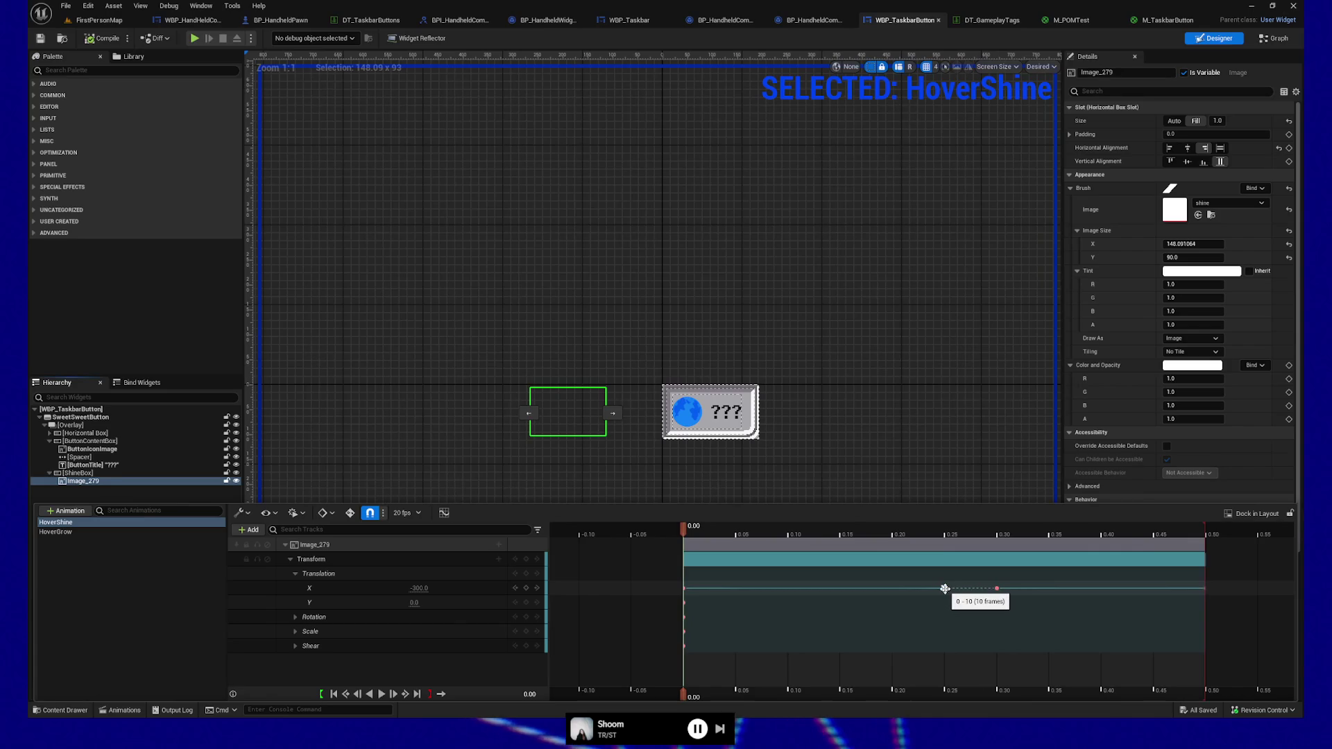
{"action": "right_click", "coordinate": [944, 588]}
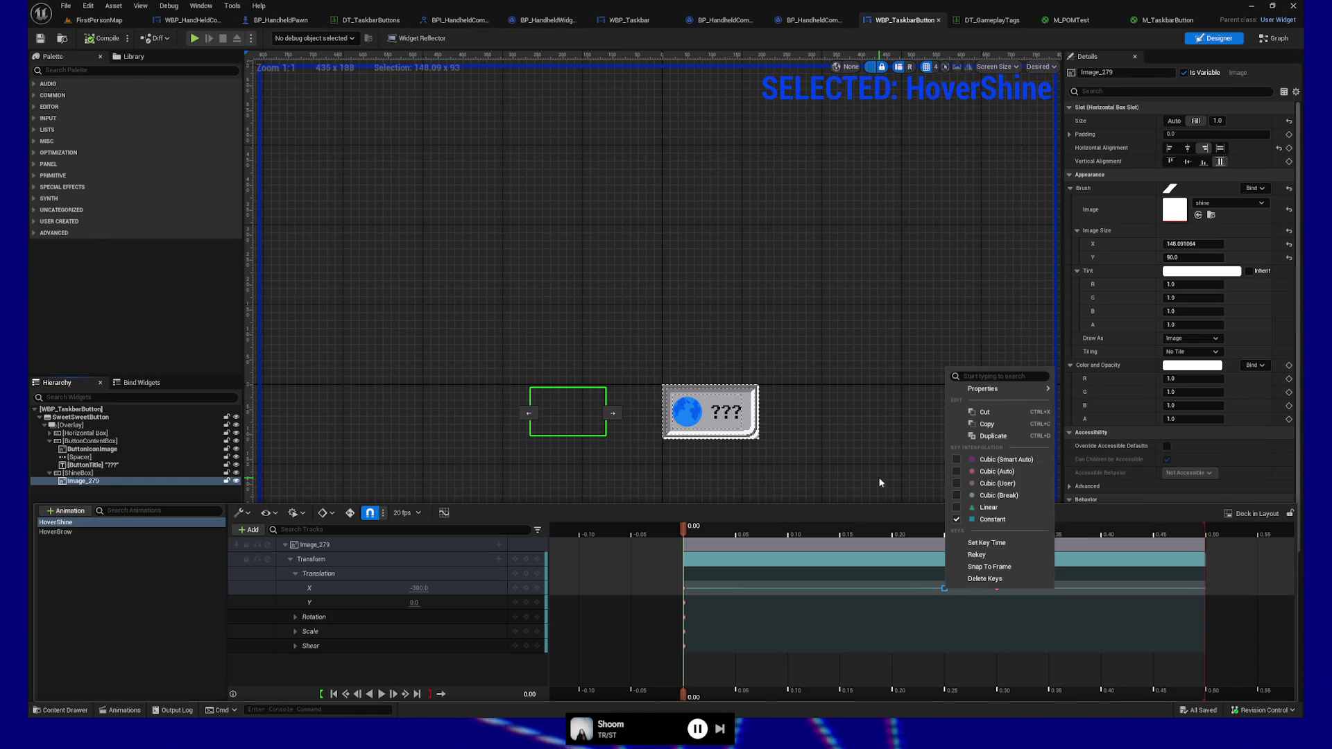
{"action": "left_click", "coordinate": [878, 482]}
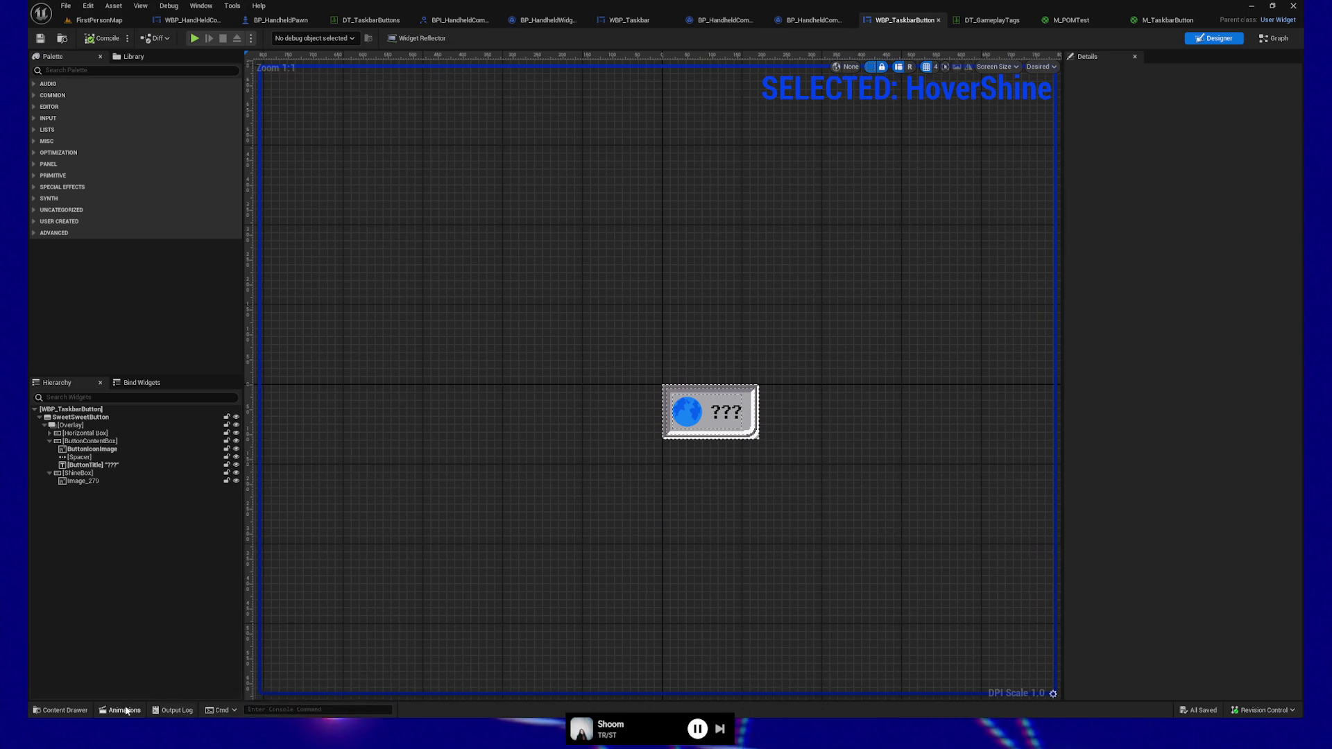
{"action": "left_click", "coordinate": [121, 710]}
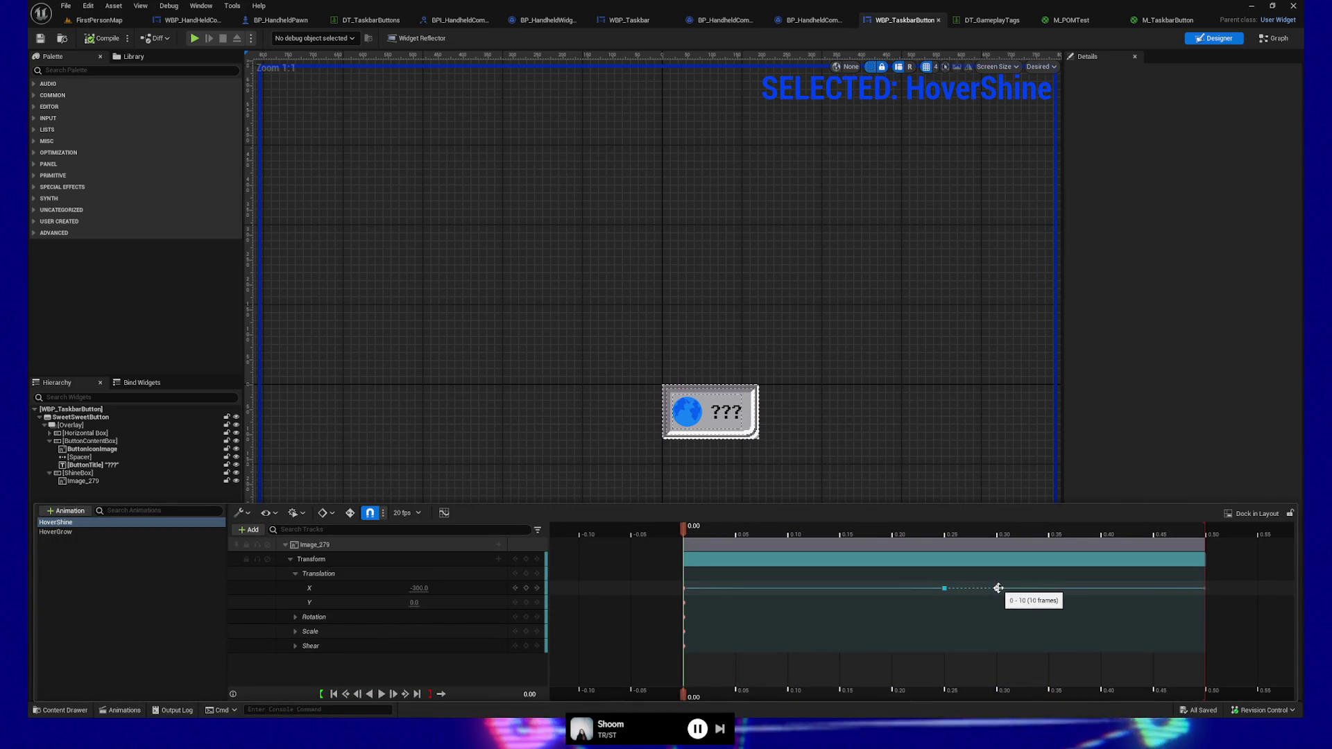
{"action": "mouse_move", "coordinate": [945, 588]}
{"action": "left_mouse_down"}
{"action": "mouse_move", "coordinate": [848, 588]}
{"action": "mouse_move", "coordinate": [894, 588]}
{"action": "left_mouse_up"}
{"action": "mouse_move", "coordinate": [998, 588]}
{"action": "left_mouse_down"}
{"action": "mouse_move", "coordinate": [876, 589]}
{"action": "mouse_move", "coordinate": [922, 588]}
{"action": "left_mouse_up"}
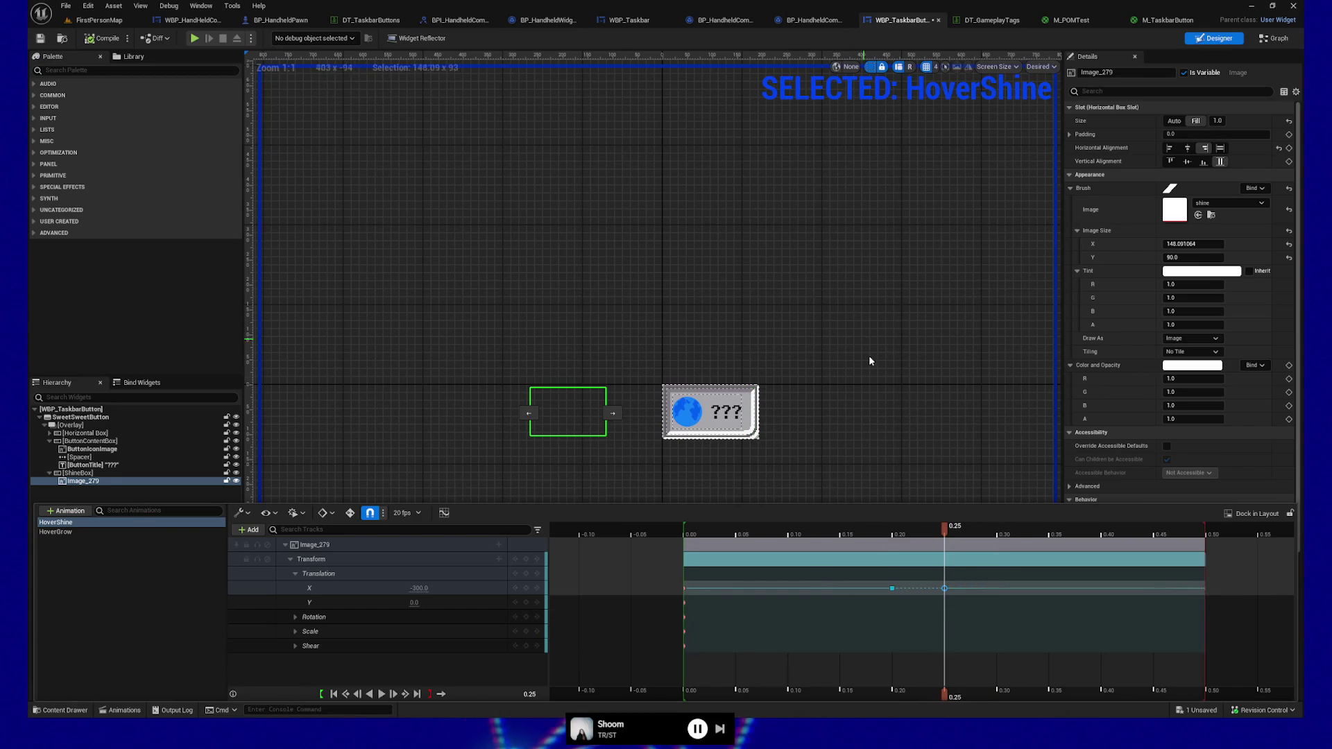
{"action": "left_click", "coordinate": [882, 401]}
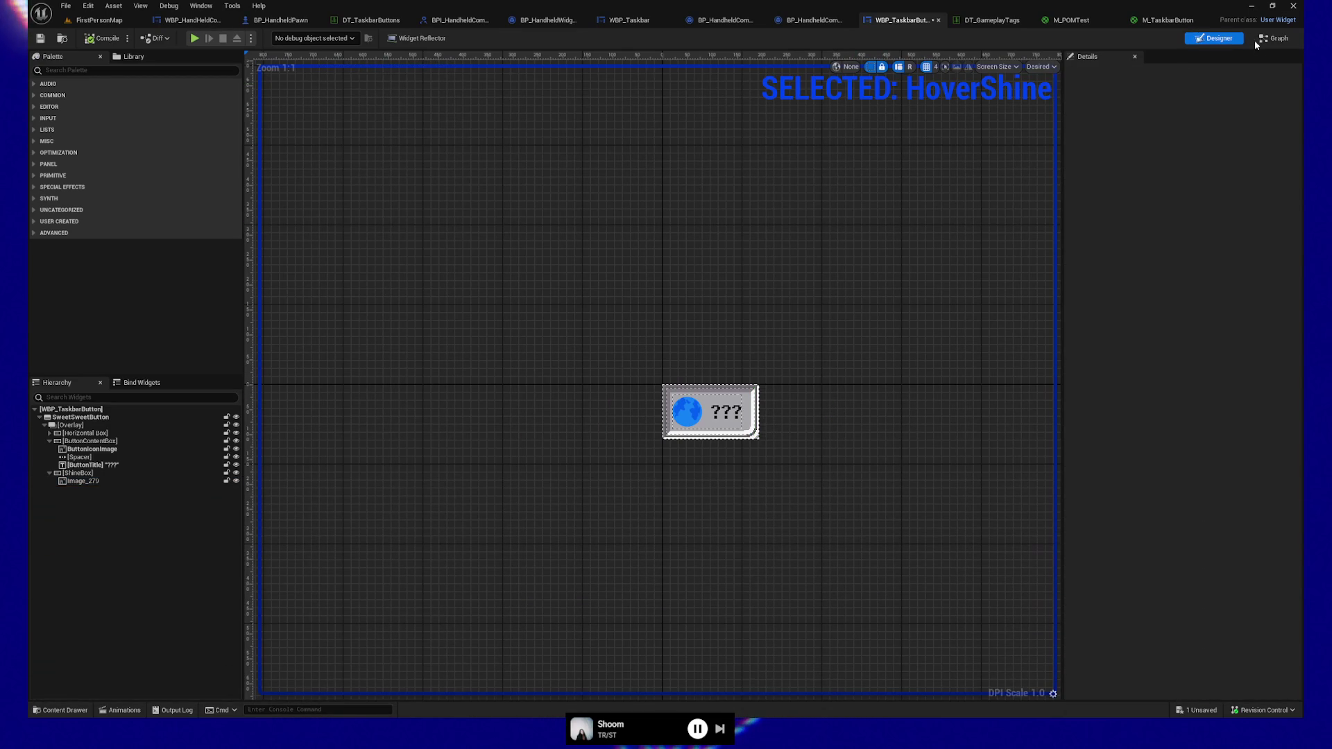
Set Playback Speed to 1.0 on both the reverse and forward Hover Shine play nodes, then start the game
{"action": "left_click", "coordinate": [1274, 38]}
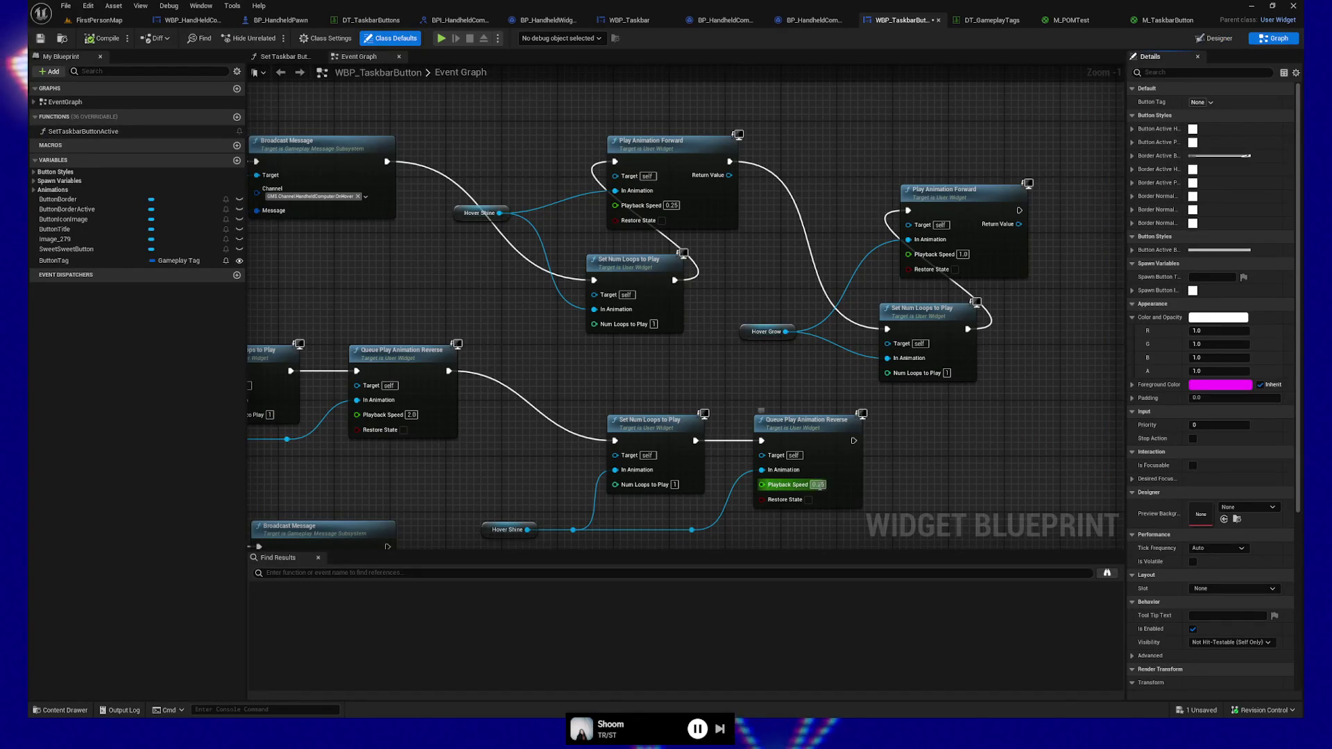
{"action": "type", "text": "1"}
{"action": "key", "text": "Return"}
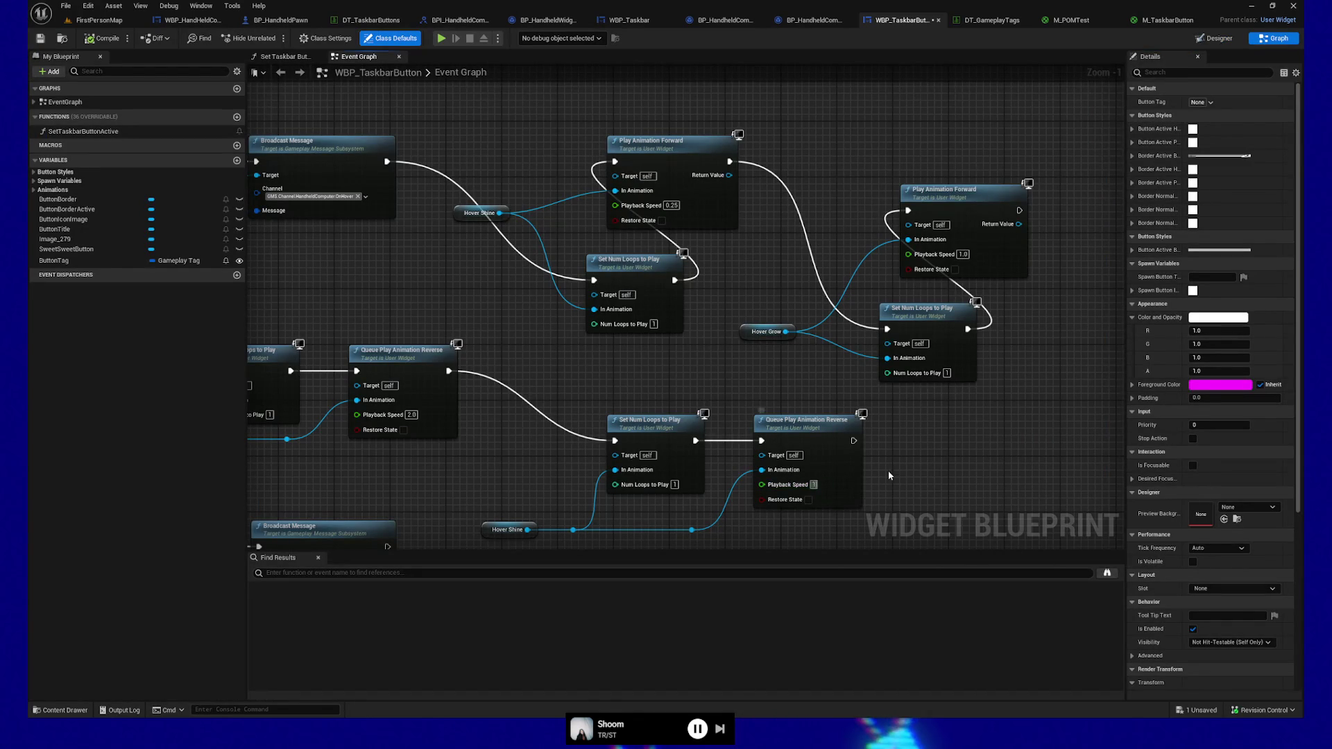
{"action": "left_click", "coordinate": [671, 205]}
{"action": "type", "text": "1"}
{"action": "key", "text": "Return"}
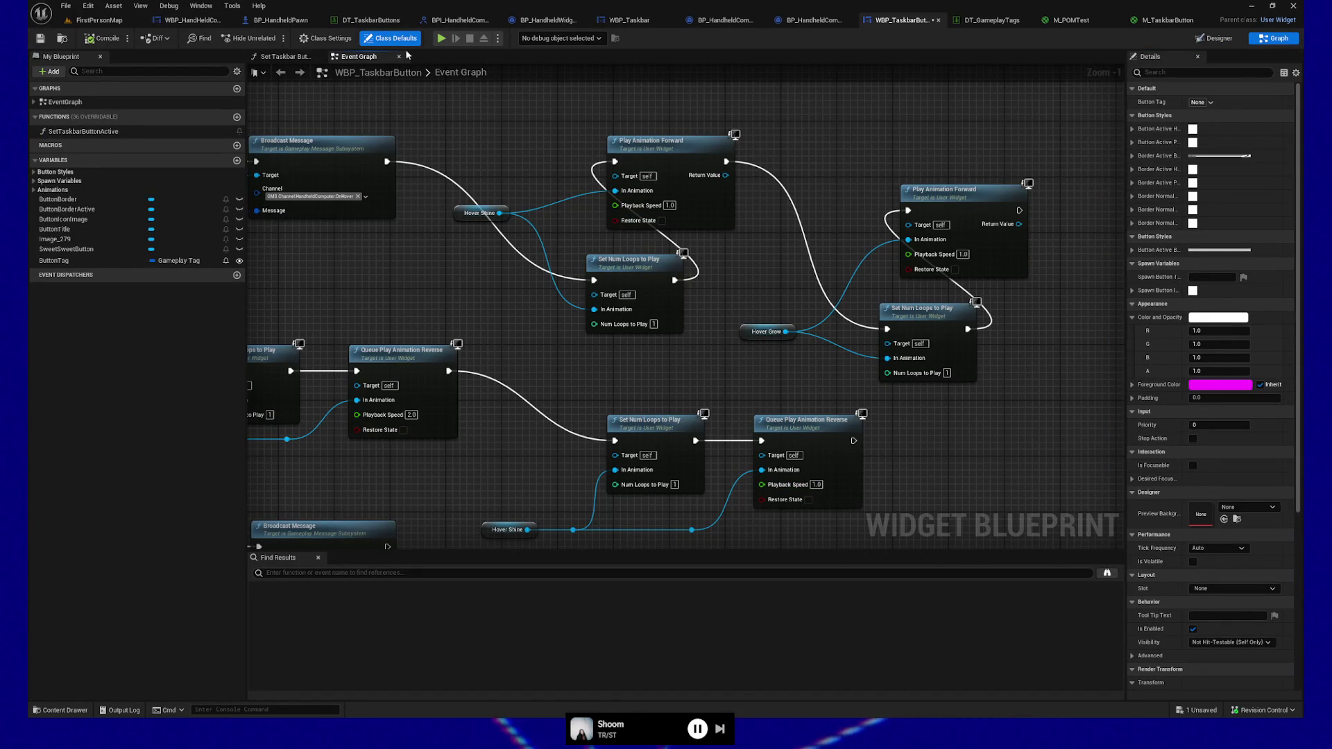
{"action": "left_click", "coordinate": [442, 39]}
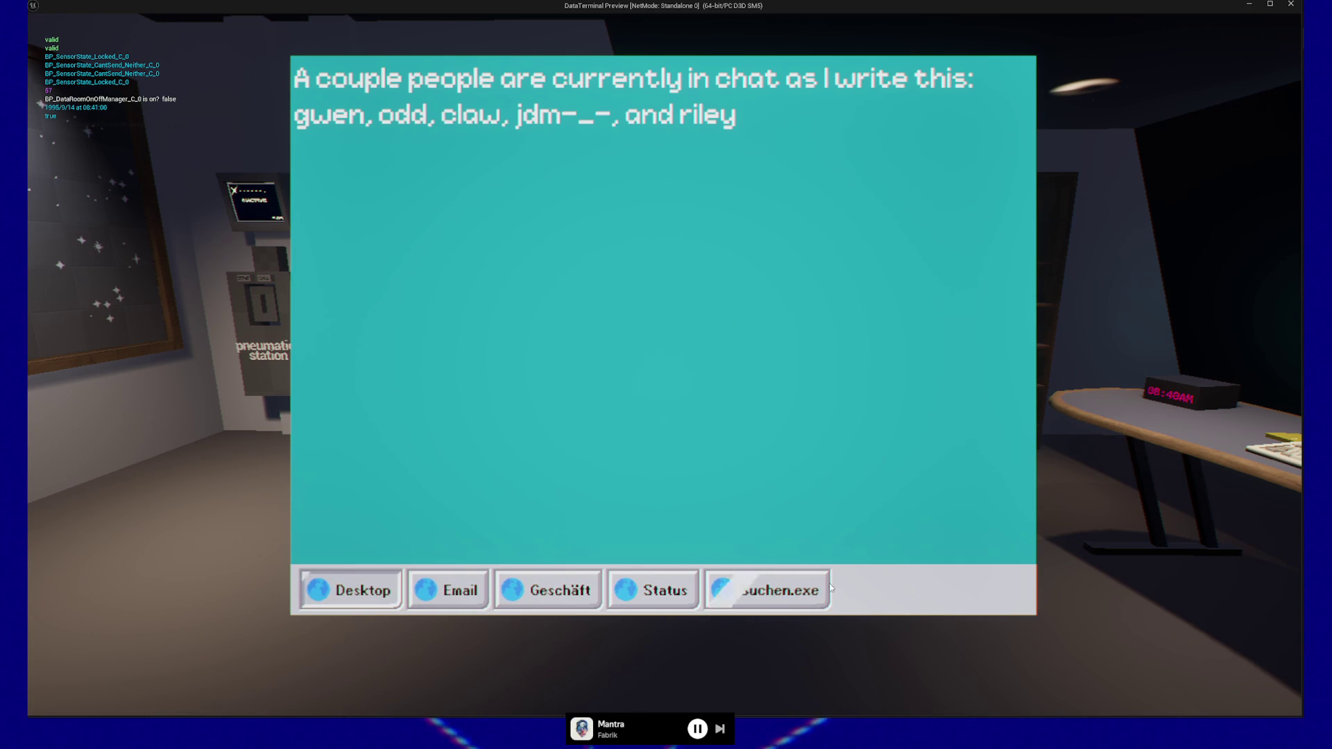
Pause the game after testing the faster taskbar shine and quit back to the editor
{"action": "key", "text": "Escape"}
{"action": "key", "text": "Escape"}
{"action": "left_click", "coordinate": [666, 569]}
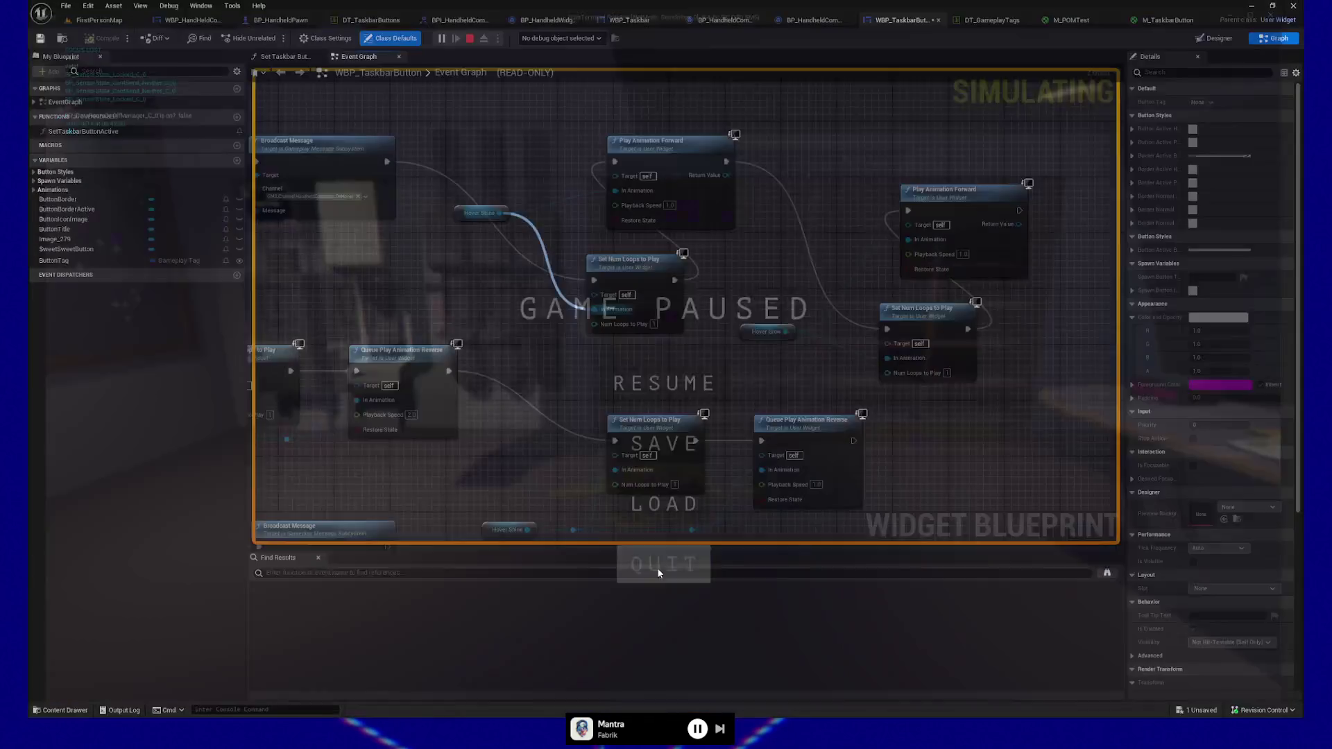
Pan around the event graph to review the Hover Shine and Hover Grow nodes, then go to the Designer
{"action": "mouse_move", "coordinate": [547, 474]}
{"action": "left_mouse_down"}
{"action": "mouse_move", "coordinate": [609, 411]}
{"action": "mouse_move", "coordinate": [693, 423]}
{"action": "mouse_move", "coordinate": [594, 458]}
{"action": "left_mouse_up"}
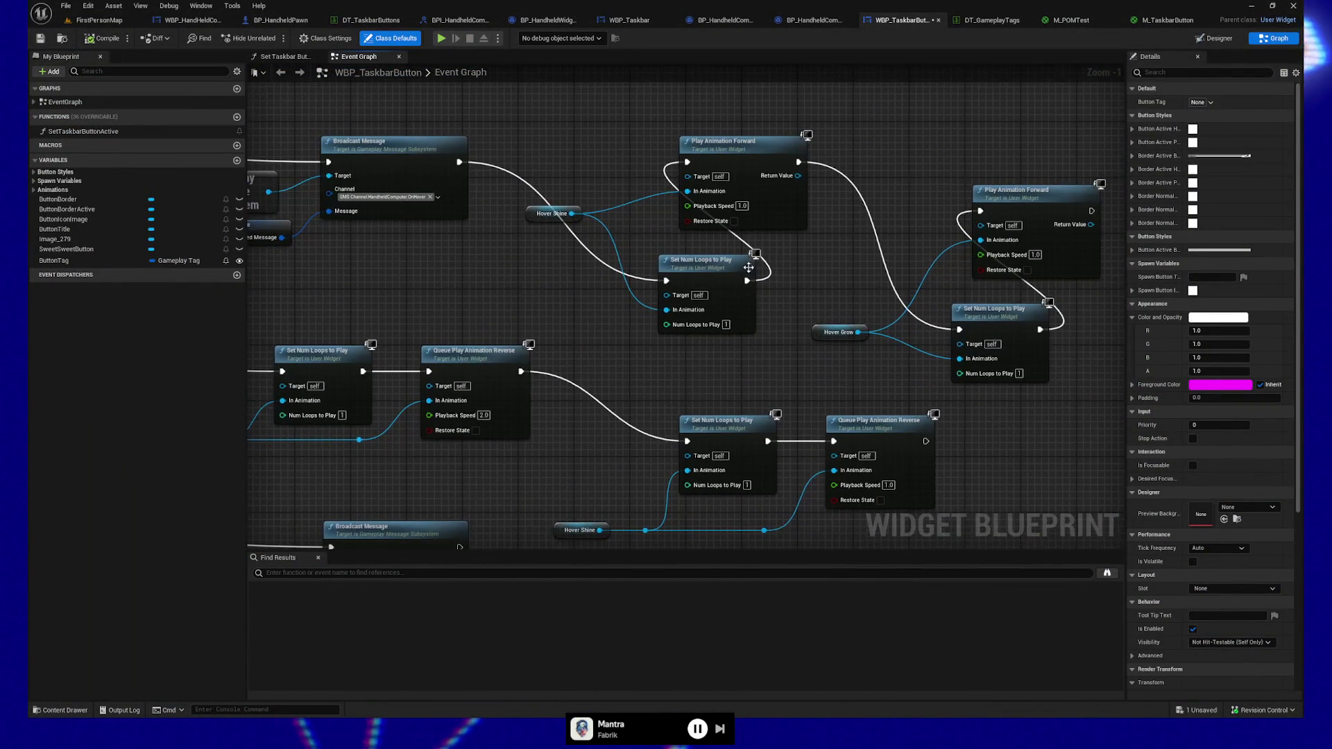
{"action": "left_click_drag", "start_coordinate": [765, 381], "coordinate": [729, 339]}
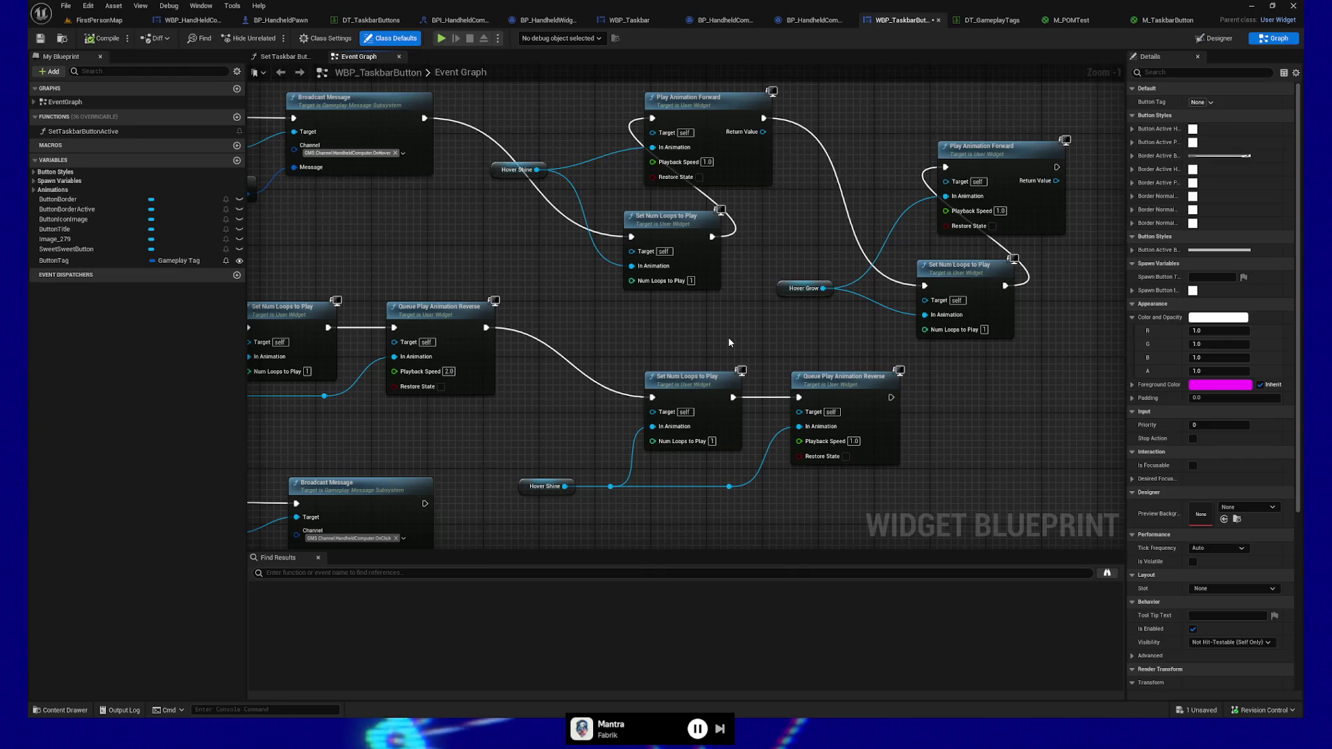
{"action": "left_click_drag", "start_coordinate": [685, 319], "coordinate": [653, 307]}
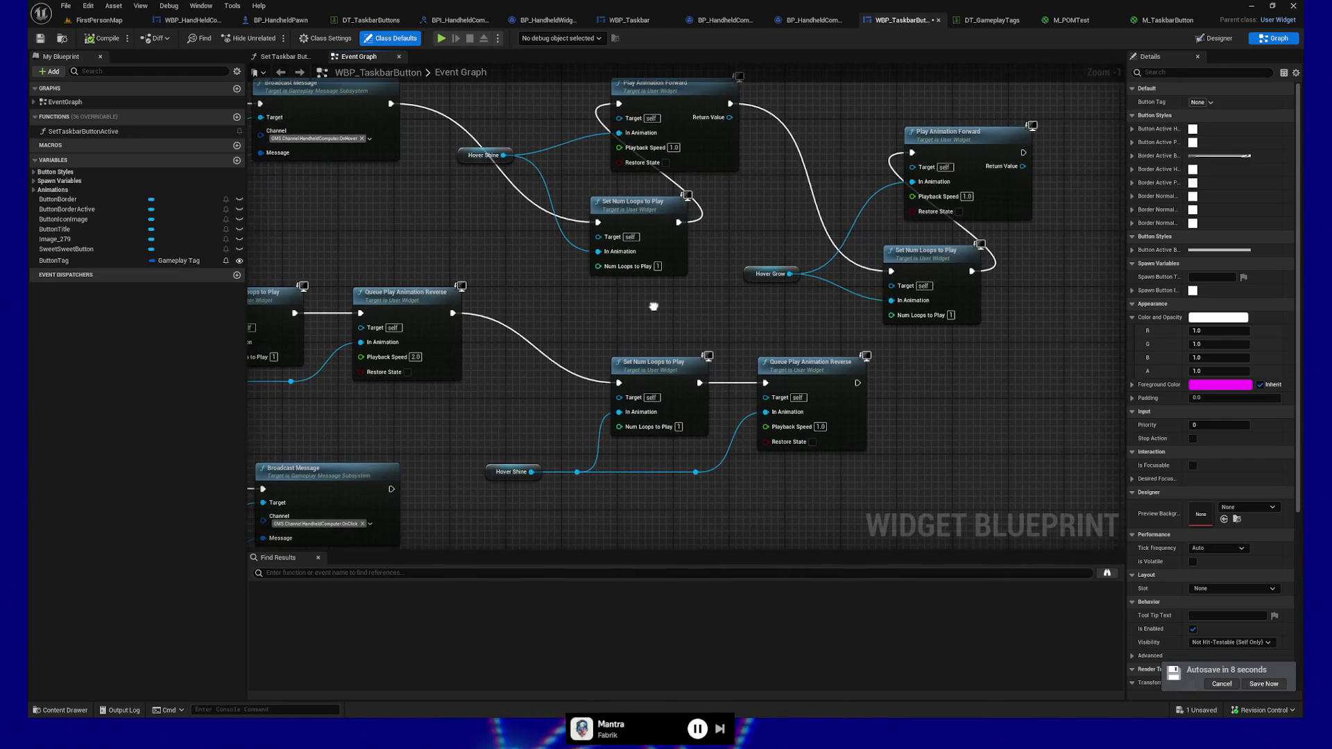
{"action": "left_click_drag", "start_coordinate": [553, 546], "coordinate": [593, 514]}
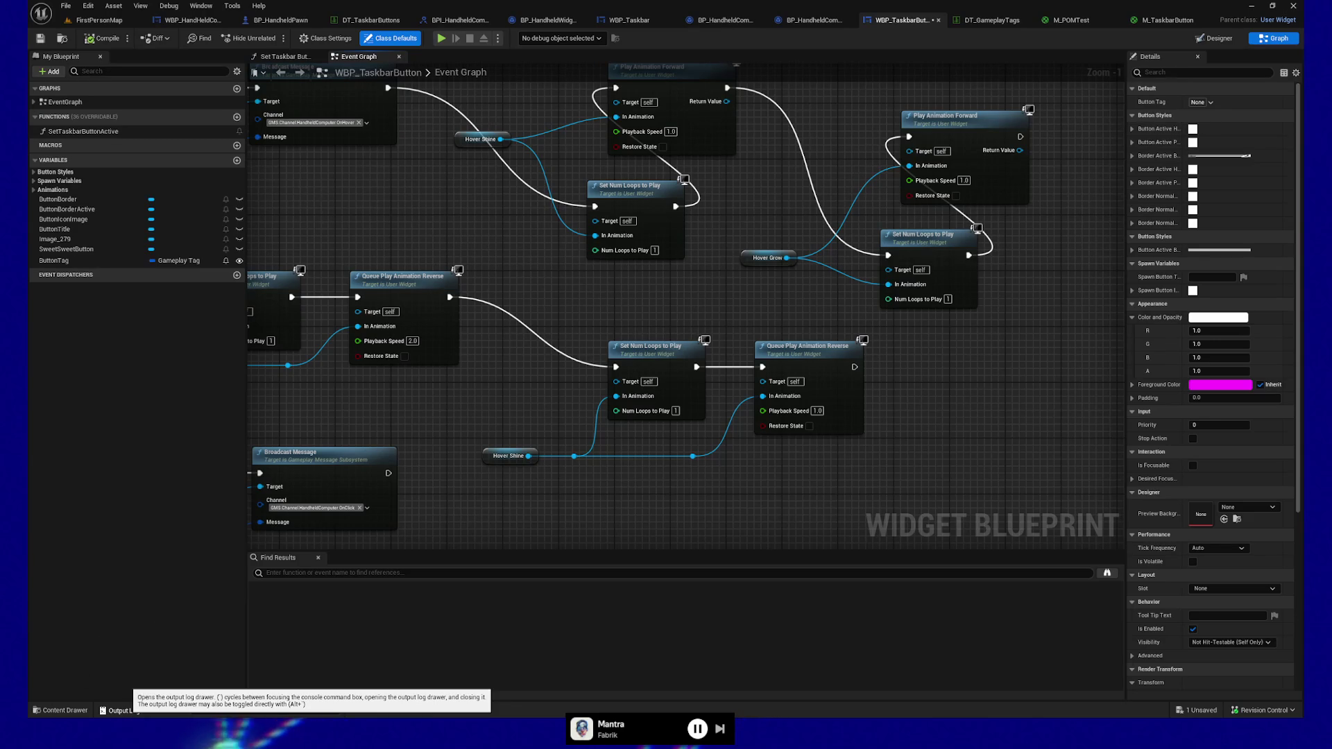
{"action": "scroll", "coordinate": [687, 305], "scroll_direction": "down", "scroll_amount": 1}
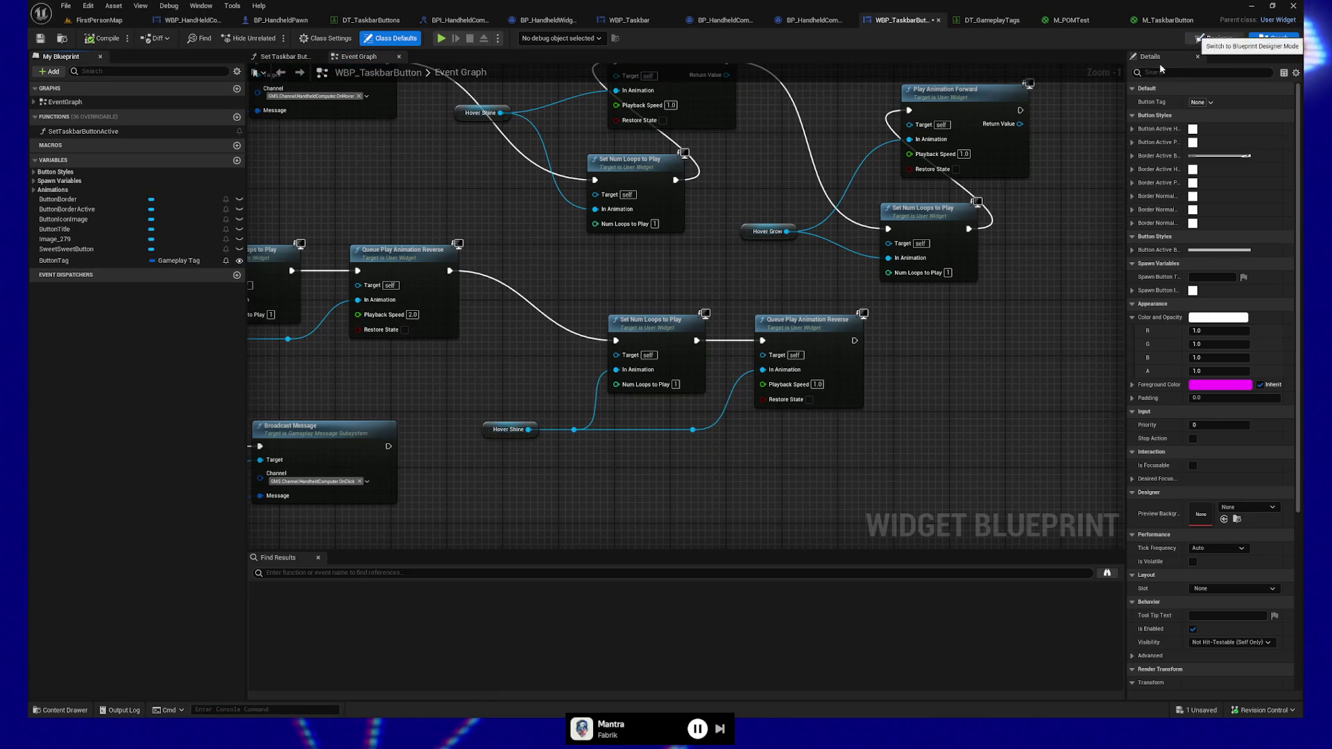
{"action": "left_click", "coordinate": [1219, 39]}
{"action": "left_click", "coordinate": [121, 710]}
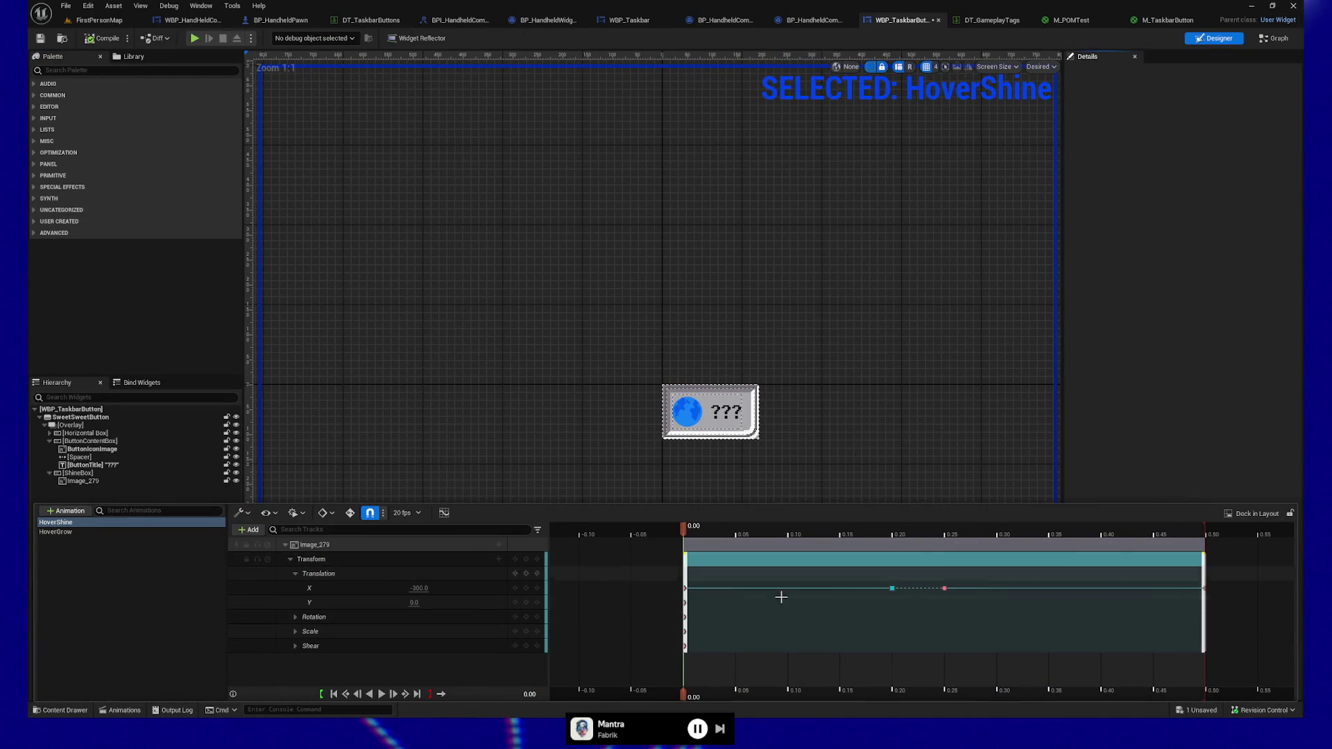
{"action": "left_click", "coordinate": [1273, 38]}
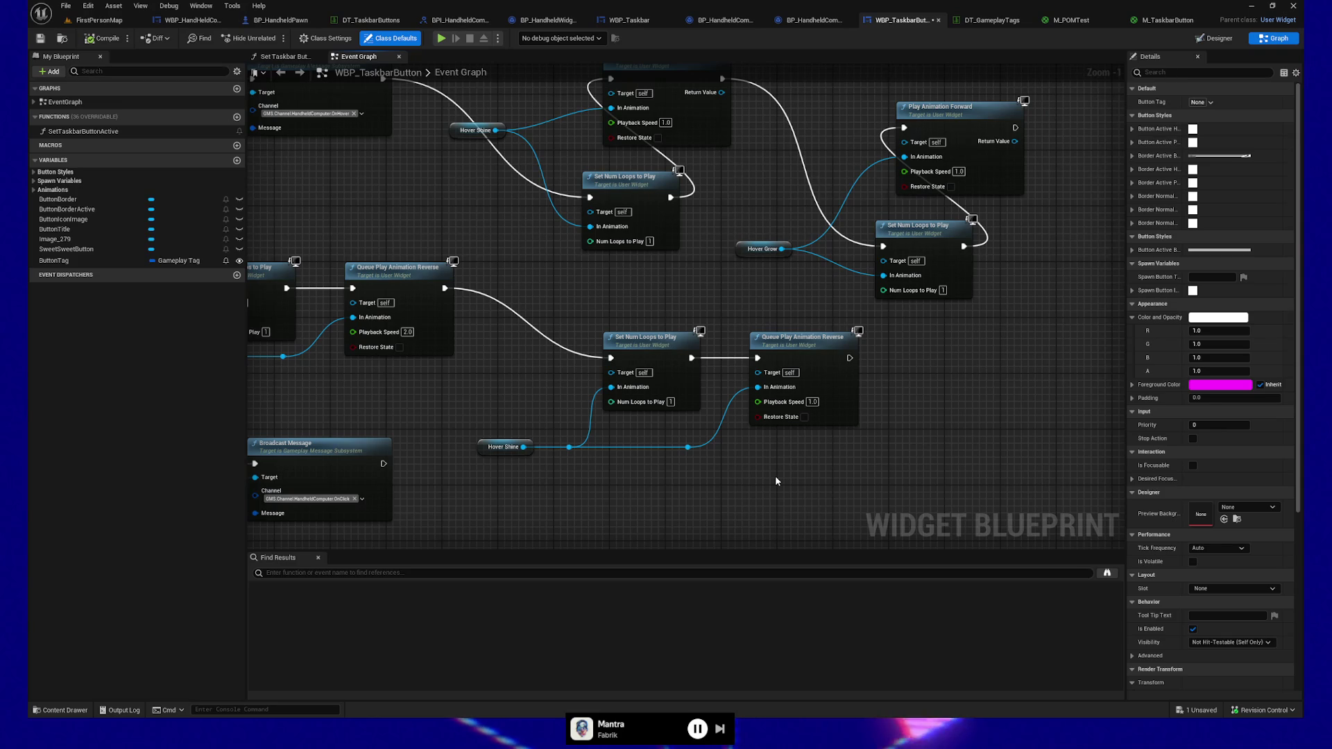
{"action": "left_click_drag", "start_coordinate": [735, 316], "coordinate": [864, 440]}
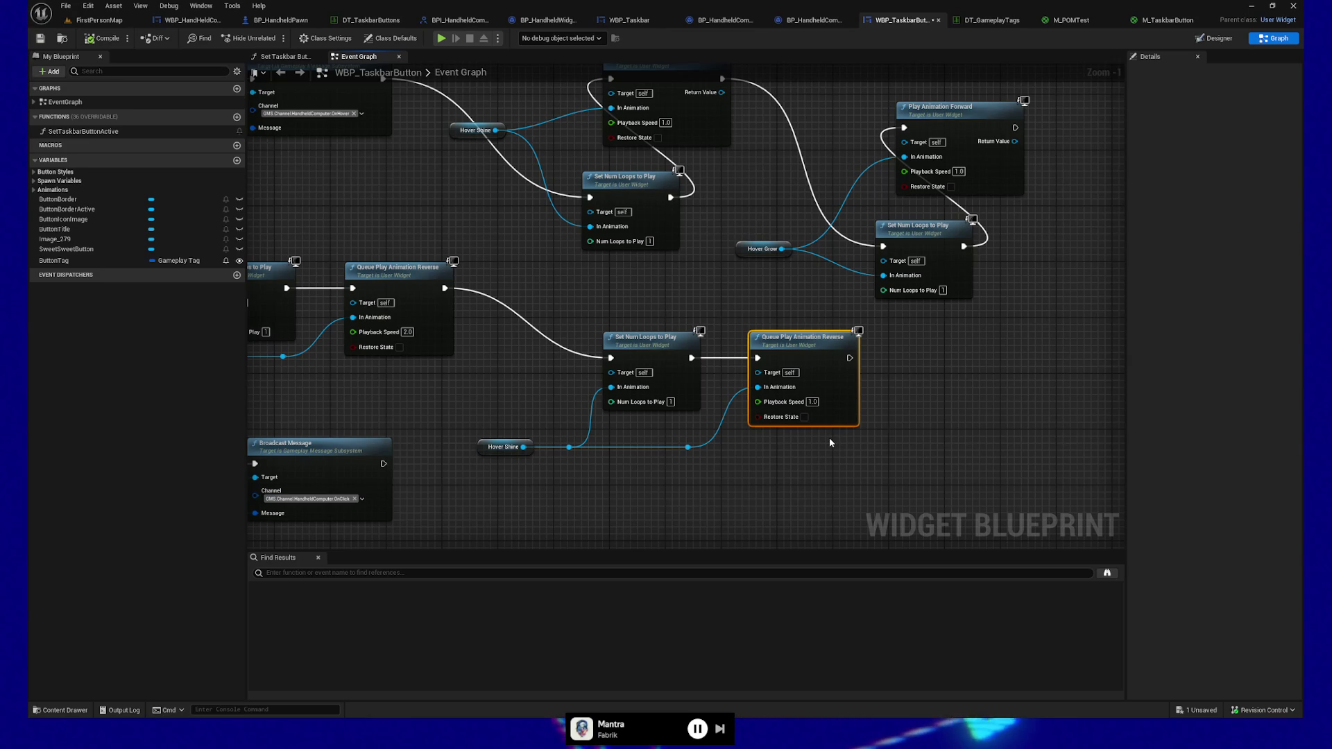
{"action": "left_click", "coordinate": [720, 472]}
Set the editor's Application Scale to 1.2 in the Widget Reflector and close it
{"action": "left_click_drag", "start_coordinate": [719, 475], "coordinate": [777, 507]}
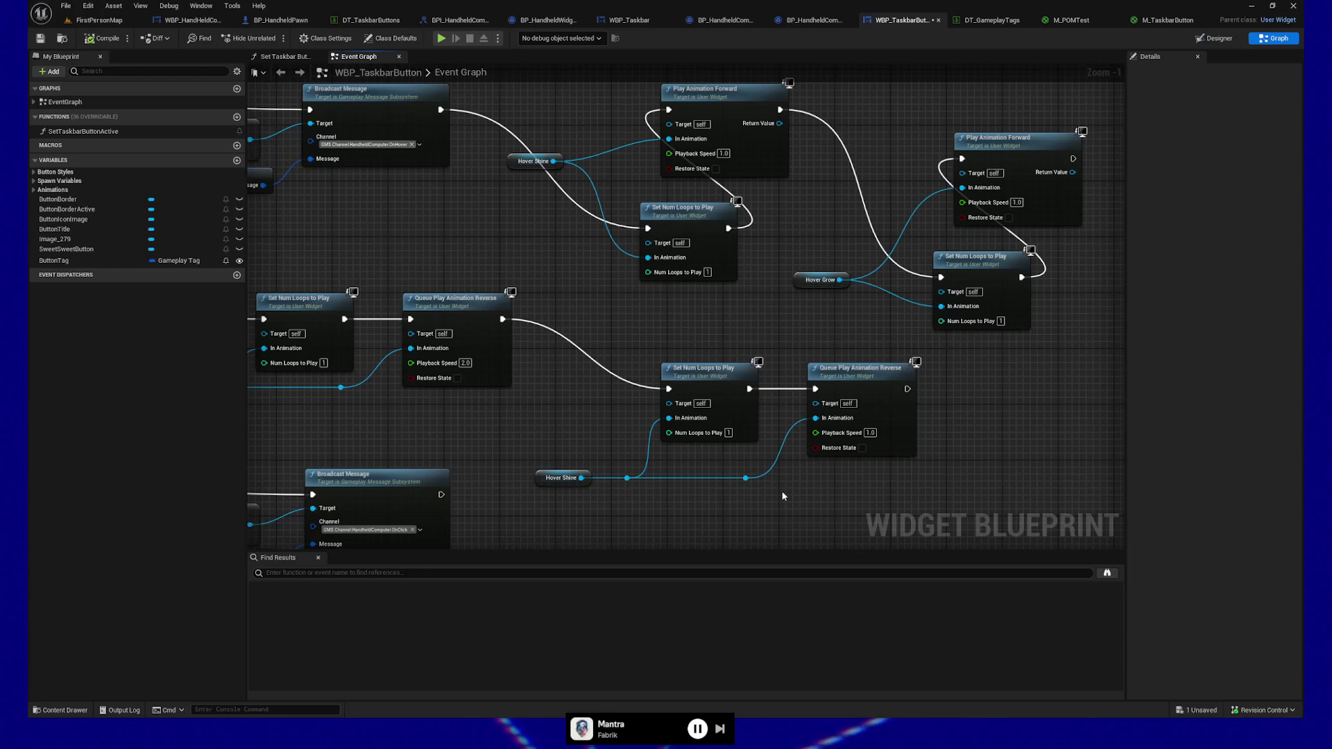
{"action": "key", "text": "ctrl+shift+w"}
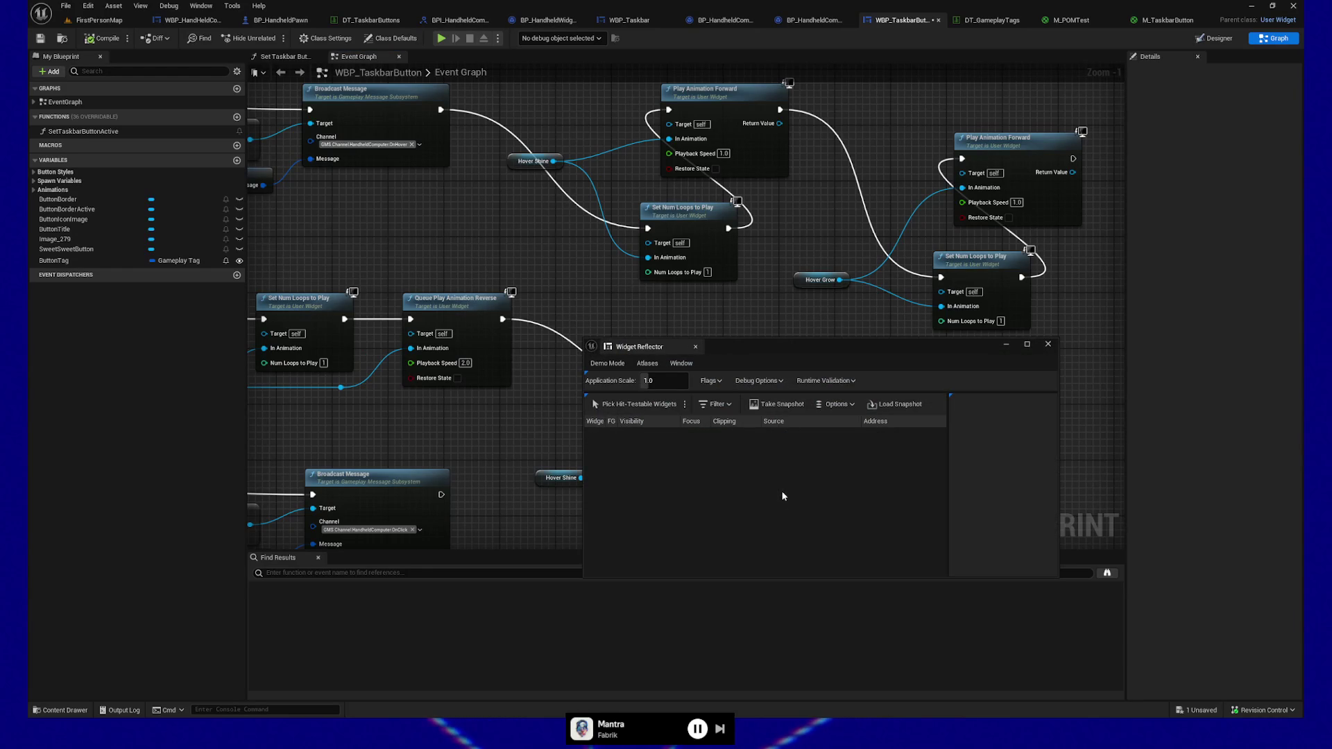
{"action": "type", "text": ".2"}
{"action": "key", "text": "Return"}
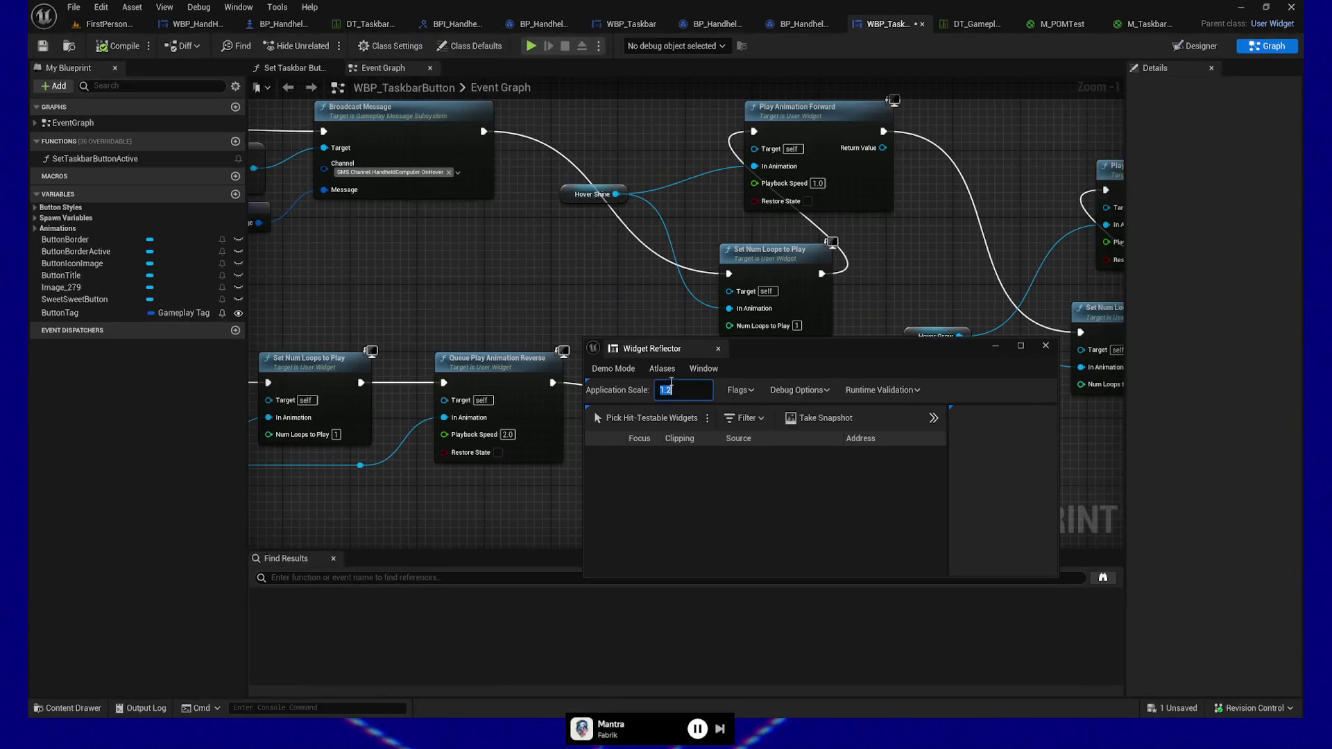
{"action": "left_click", "coordinate": [1046, 345]}
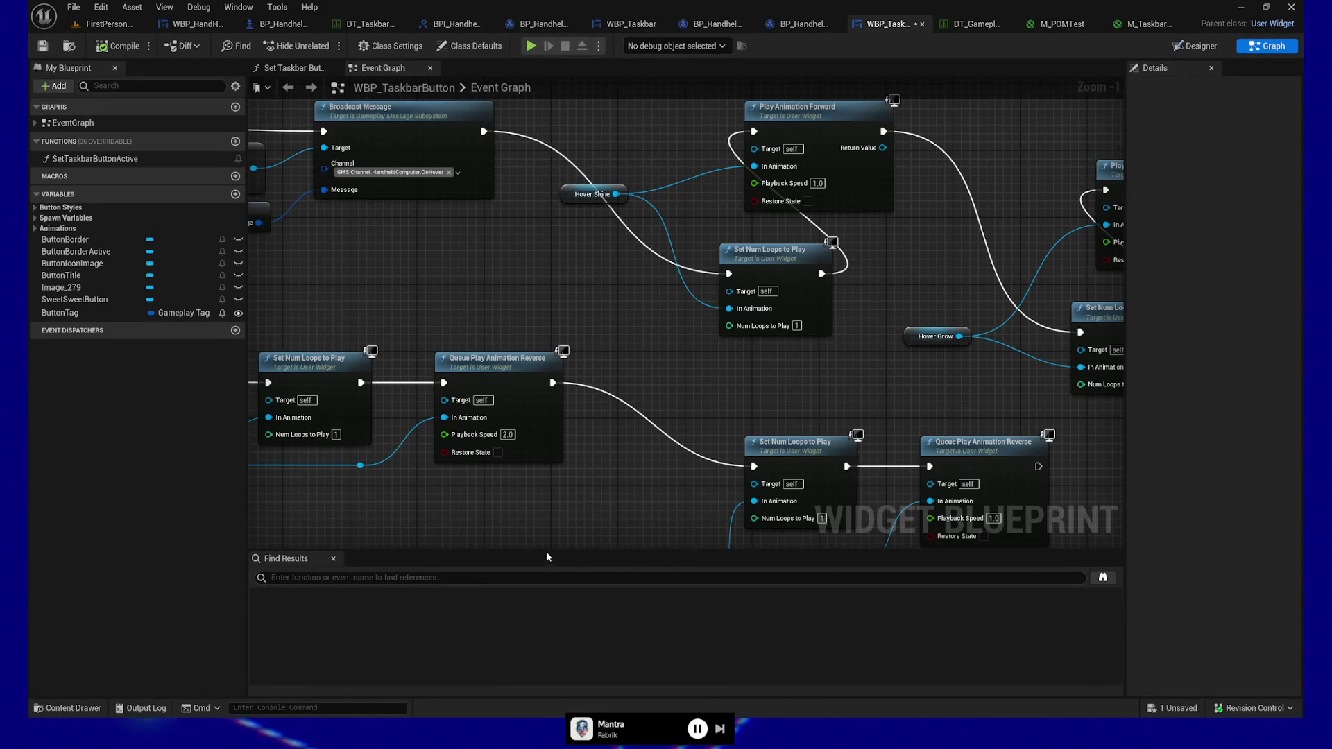
Select the Hover Shine chain with its knots and two nodes and move it up slightly
{"action": "left_click_drag", "start_coordinate": [547, 554], "coordinate": [547, 603]}
{"action": "left_click_drag", "start_coordinate": [602, 507], "coordinate": [559, 410]}
{"action": "mouse_move", "coordinate": [559, 326]}
{"action": "left_mouse_down"}
{"action": "mouse_move", "coordinate": [939, 514]}
{"action": "mouse_move", "coordinate": [1027, 496]}
{"action": "left_mouse_up"}
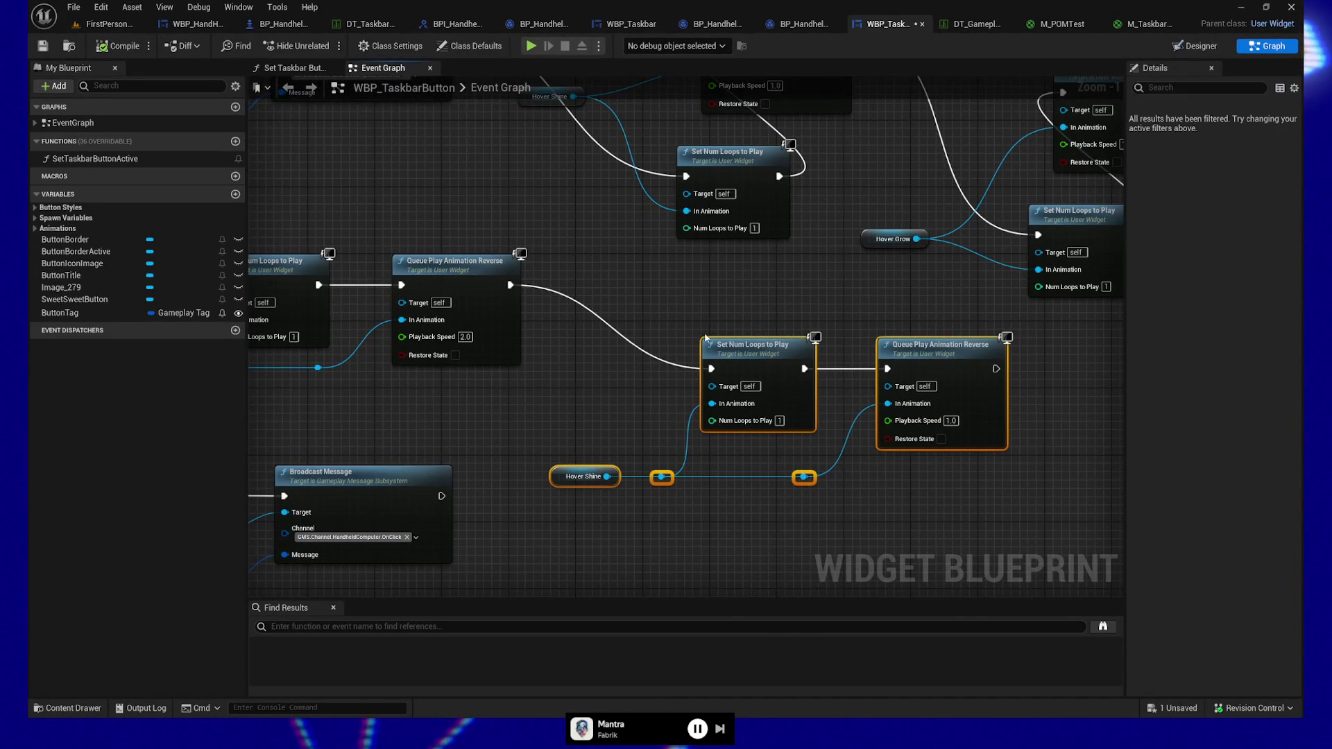
{"action": "left_click_drag", "start_coordinate": [705, 337], "coordinate": [696, 304]}
{"action": "left_click_drag", "start_coordinate": [1001, 462], "coordinate": [974, 477]}
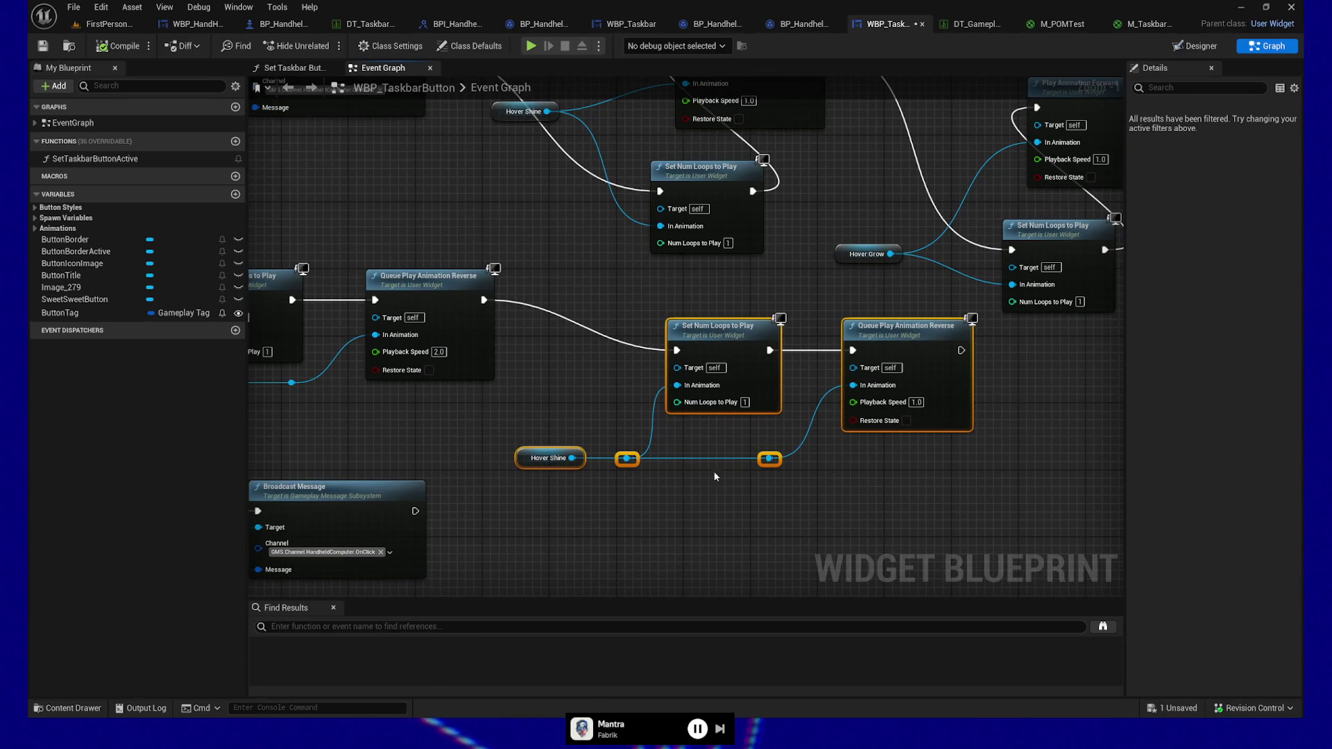
Drag a new wire out from the Hover Shine reference into empty graph space
{"action": "left_click_drag", "start_coordinate": [974, 472], "coordinate": [886, 481]}
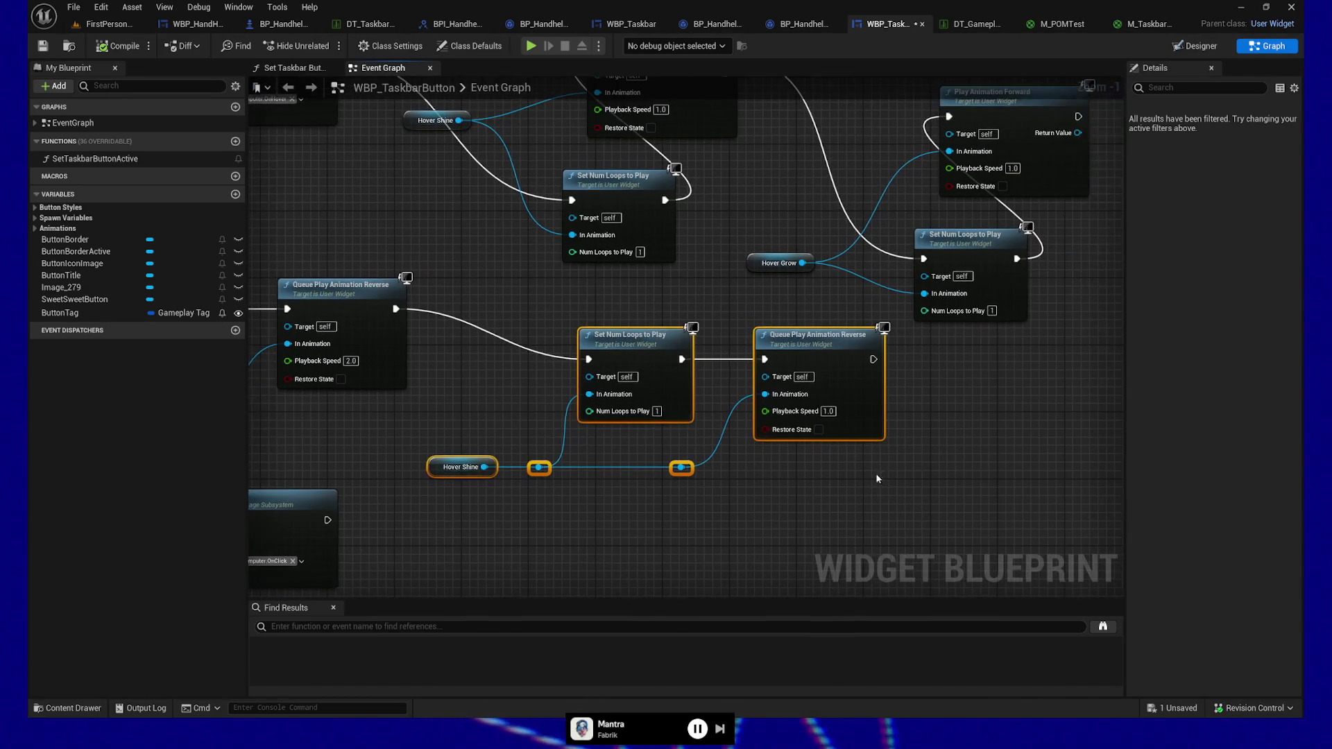
{"action": "type", "text": "0"}
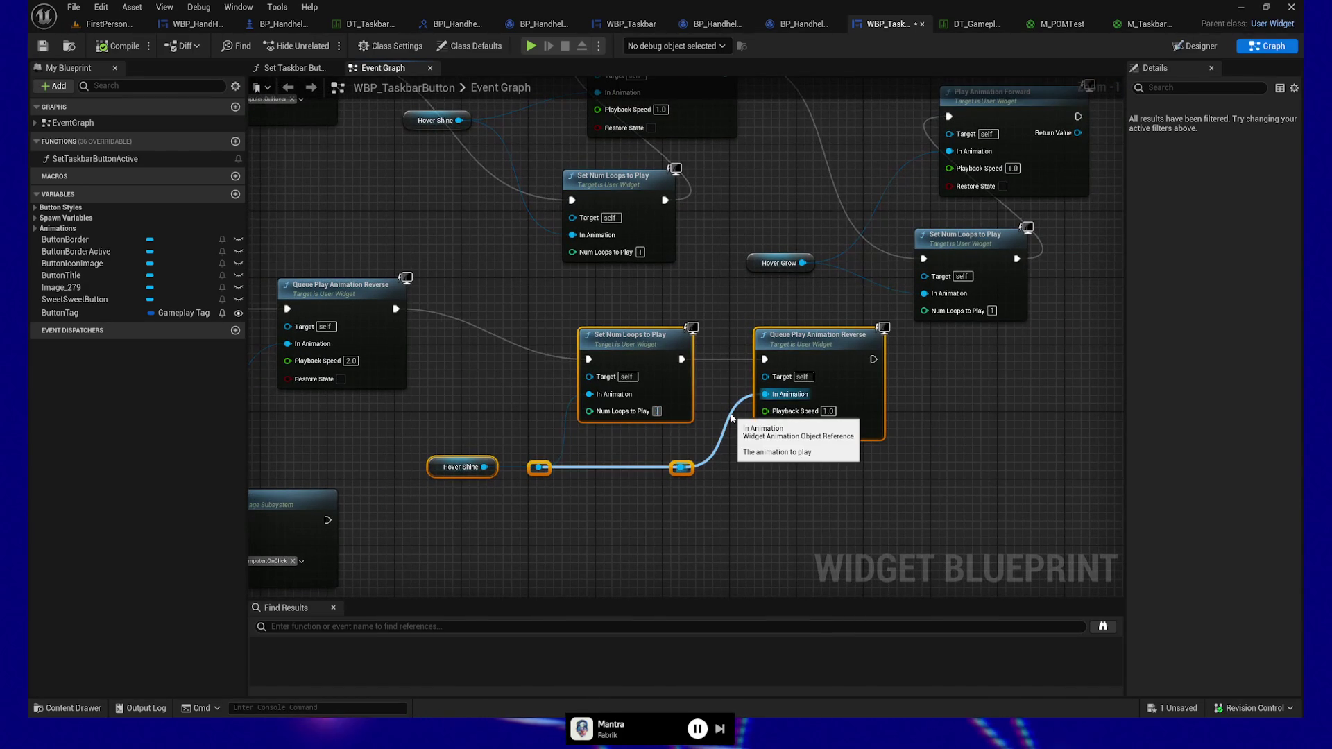
{"action": "left_click", "coordinate": [849, 493]}
{"action": "left_click_drag", "start_coordinate": [757, 492], "coordinate": [737, 486]}
{"action": "left_click_drag", "start_coordinate": [518, 460], "coordinate": [593, 540]}
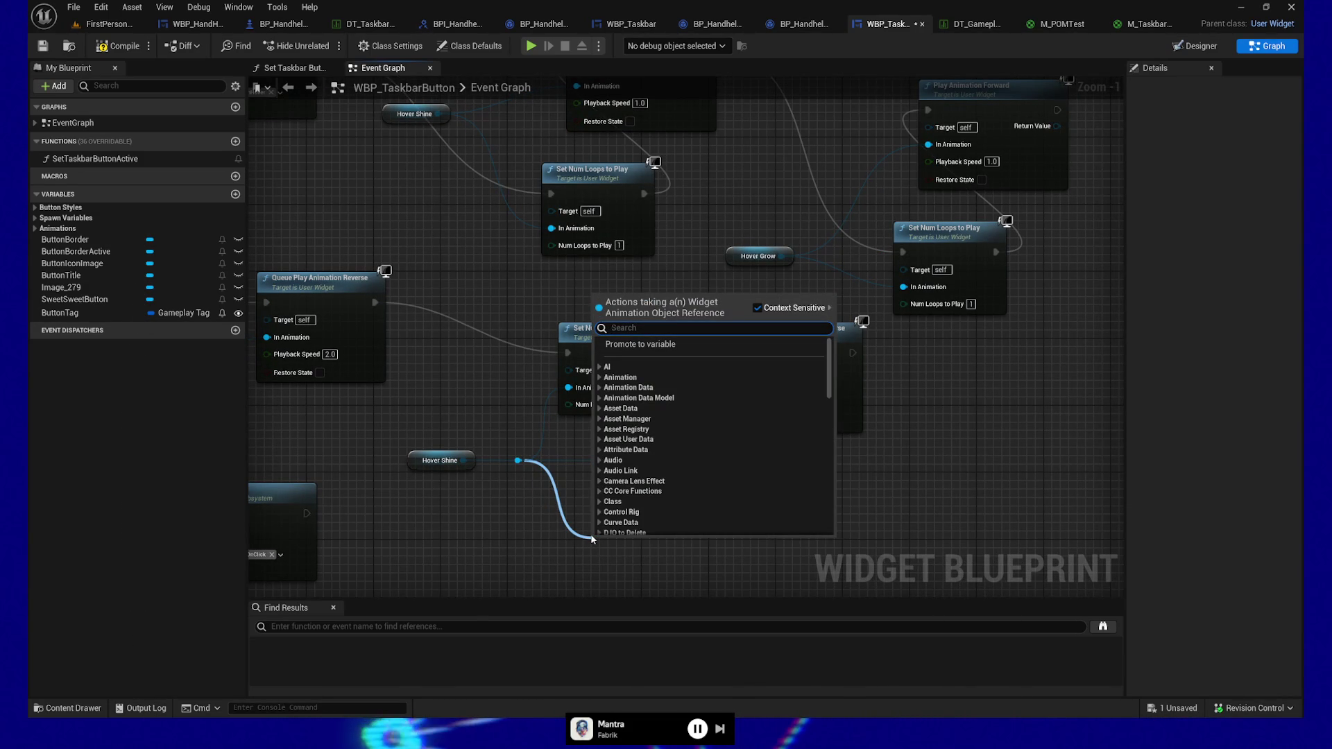
Search the action menu for 'play animation re', then 'anima', and scroll through the animation actions
{"action": "key", "text": "BackSpace"}
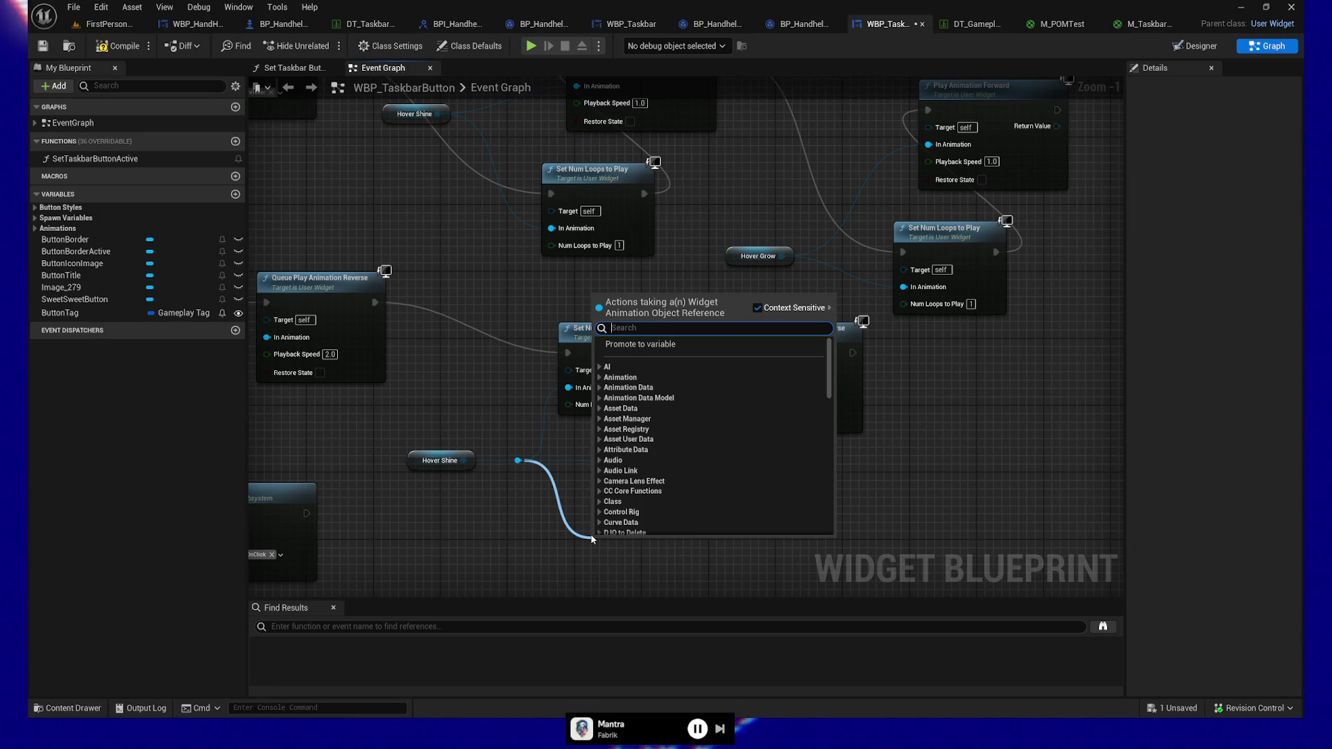
{"action": "type", "text": "p"}
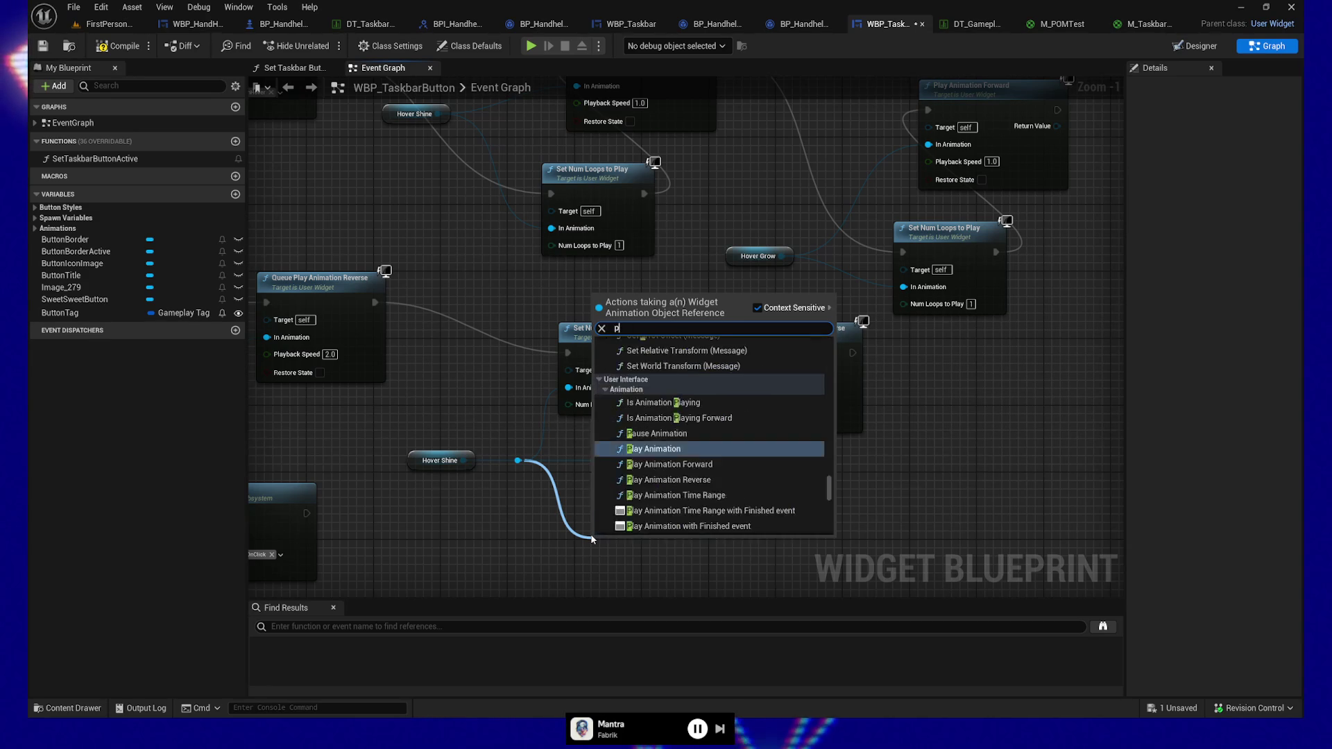
{"action": "type", "text": "lay anima"}
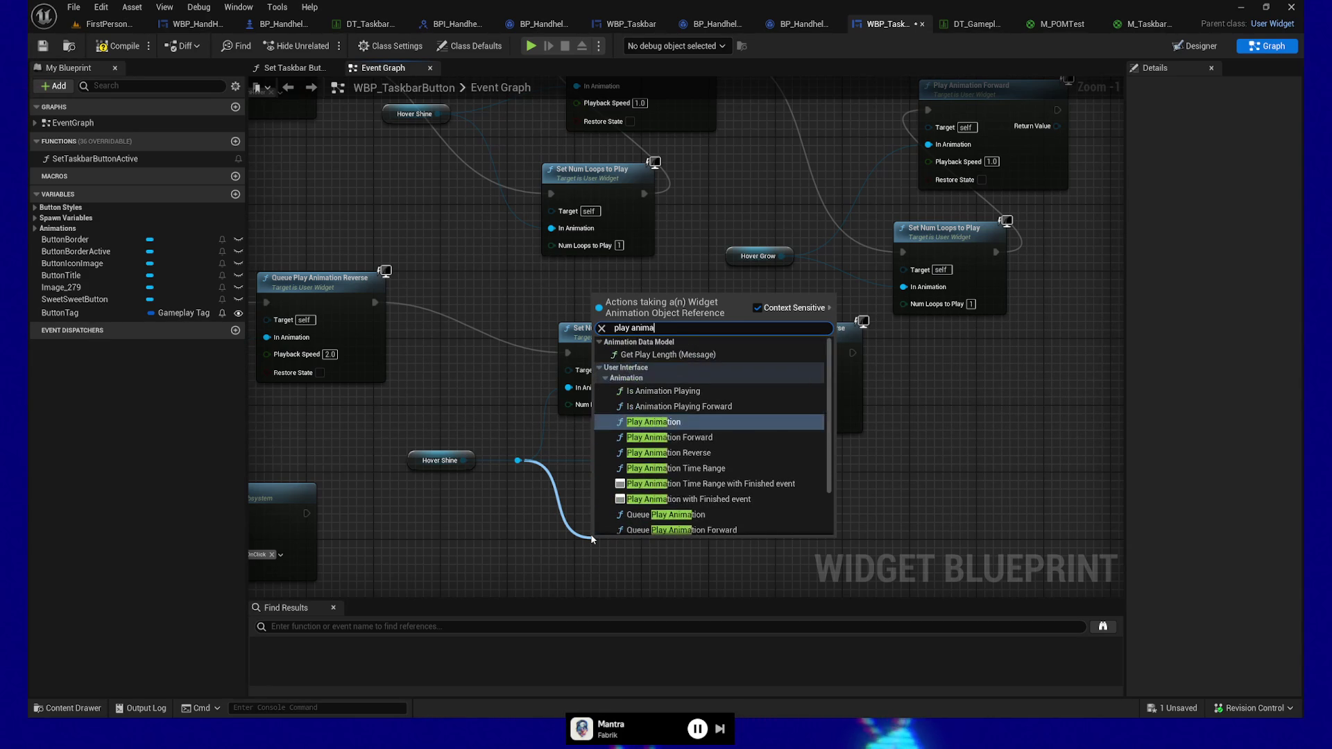
{"action": "type", "text": "tion rever"}
{"action": "key", "text": "ctrl+a"}
{"action": "type", "text": "ani"}
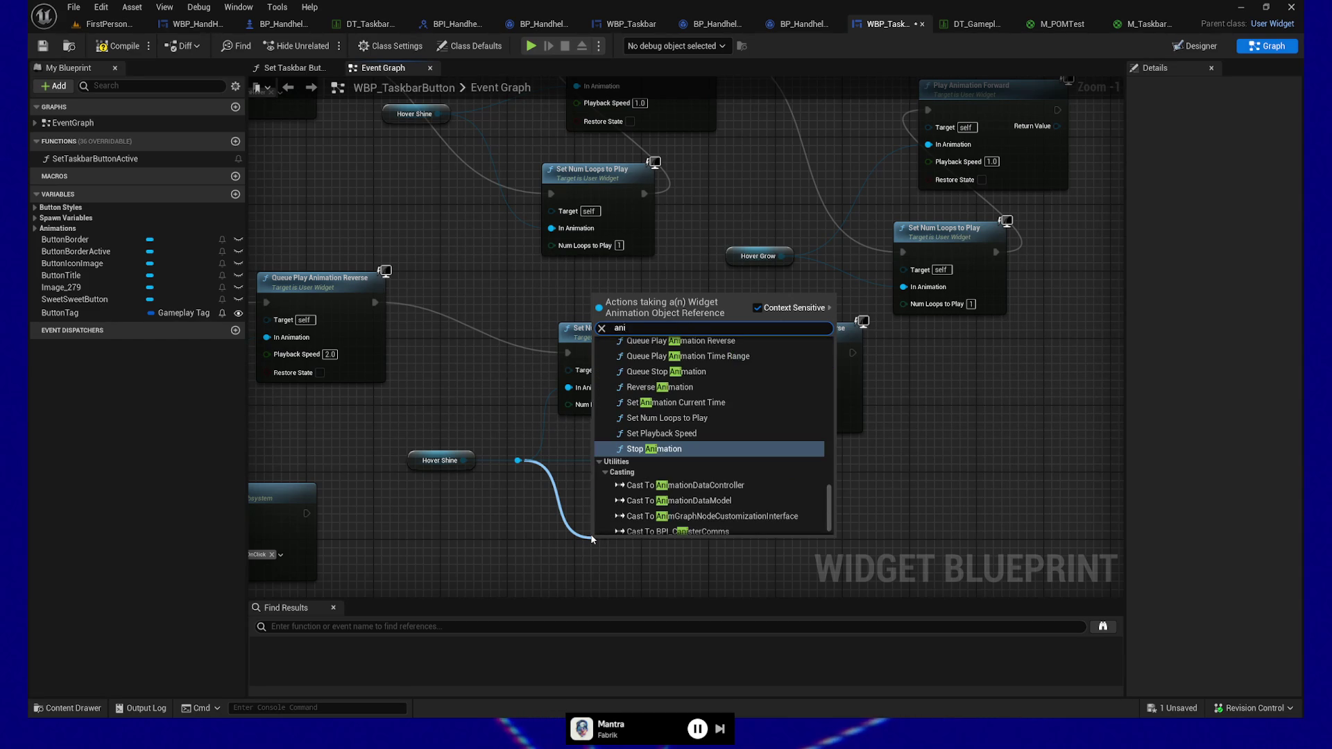
{"action": "type", "text": "mation"}
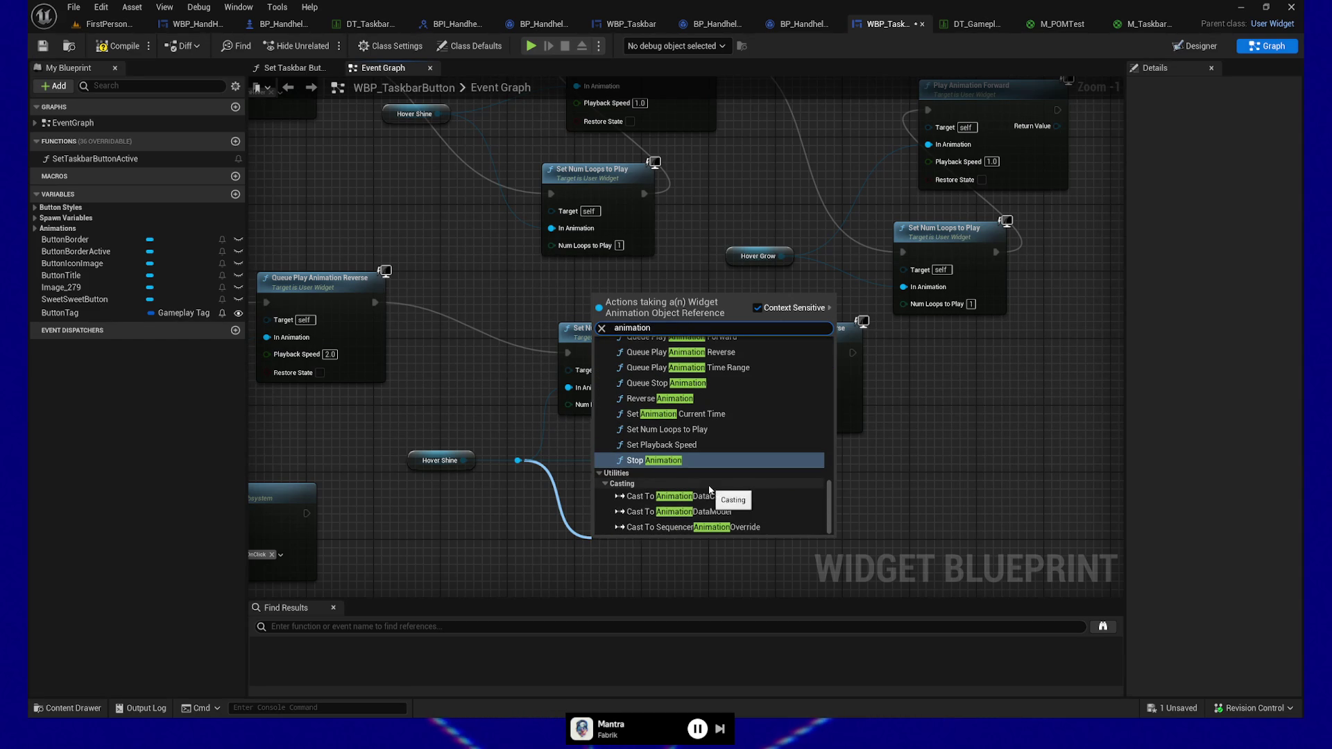
{"action": "scroll", "coordinate": [709, 490], "scroll_direction": "up", "scroll_amount": 8}
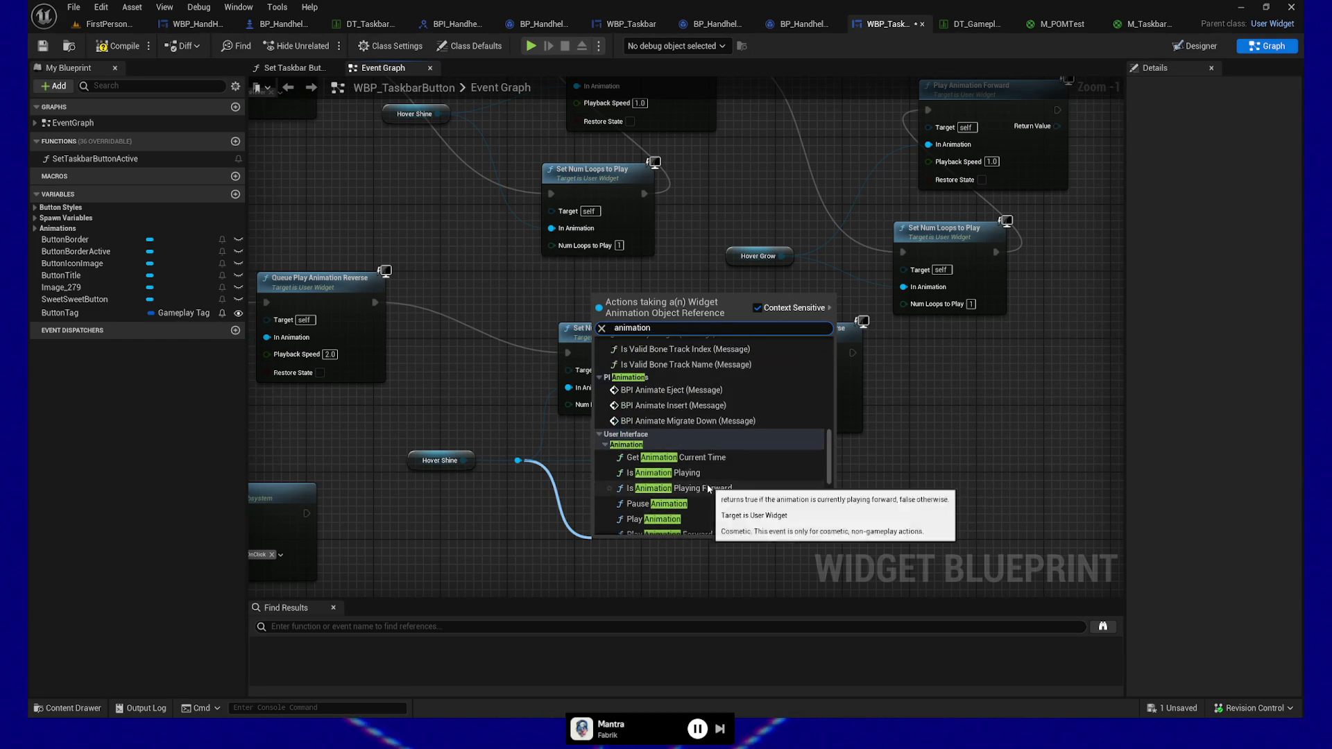
{"action": "scroll", "coordinate": [709, 490], "scroll_direction": "down", "scroll_amount": 3}
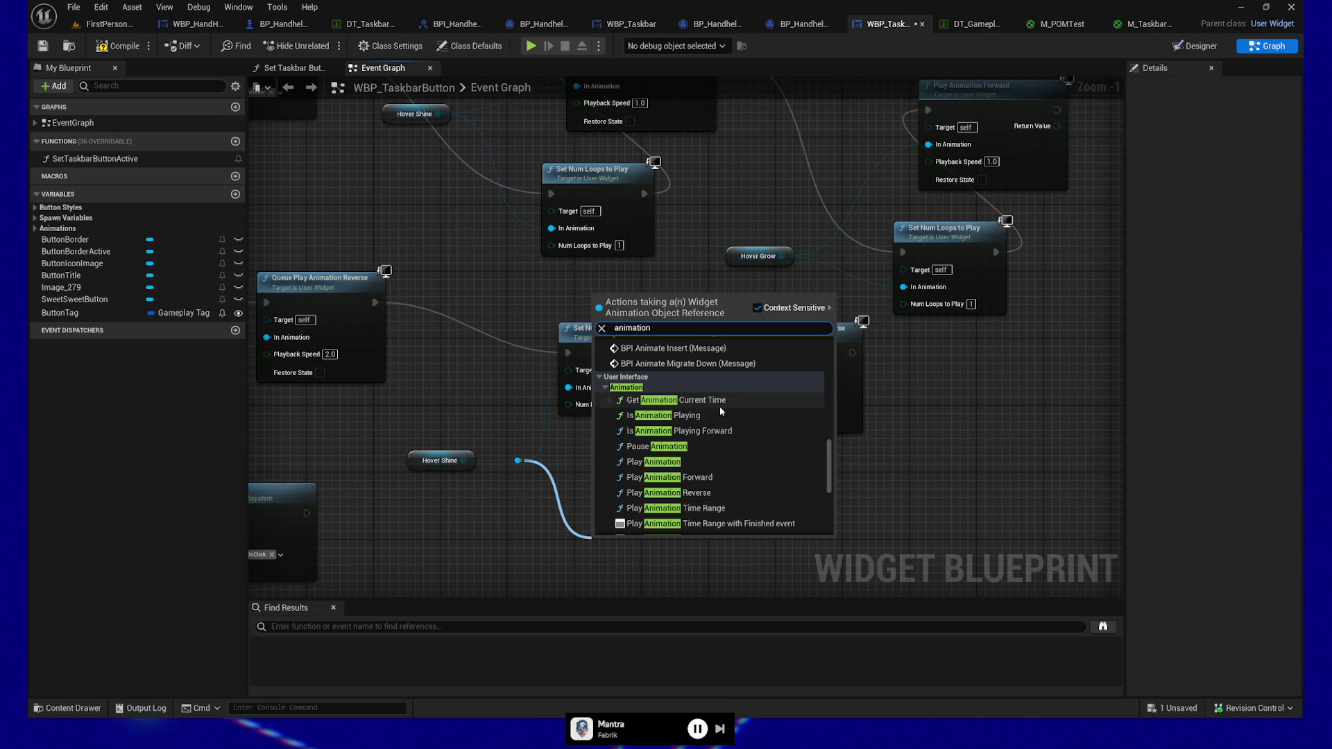
{"action": "scroll", "coordinate": [762, 417], "scroll_direction": "down", "scroll_amount": 1}
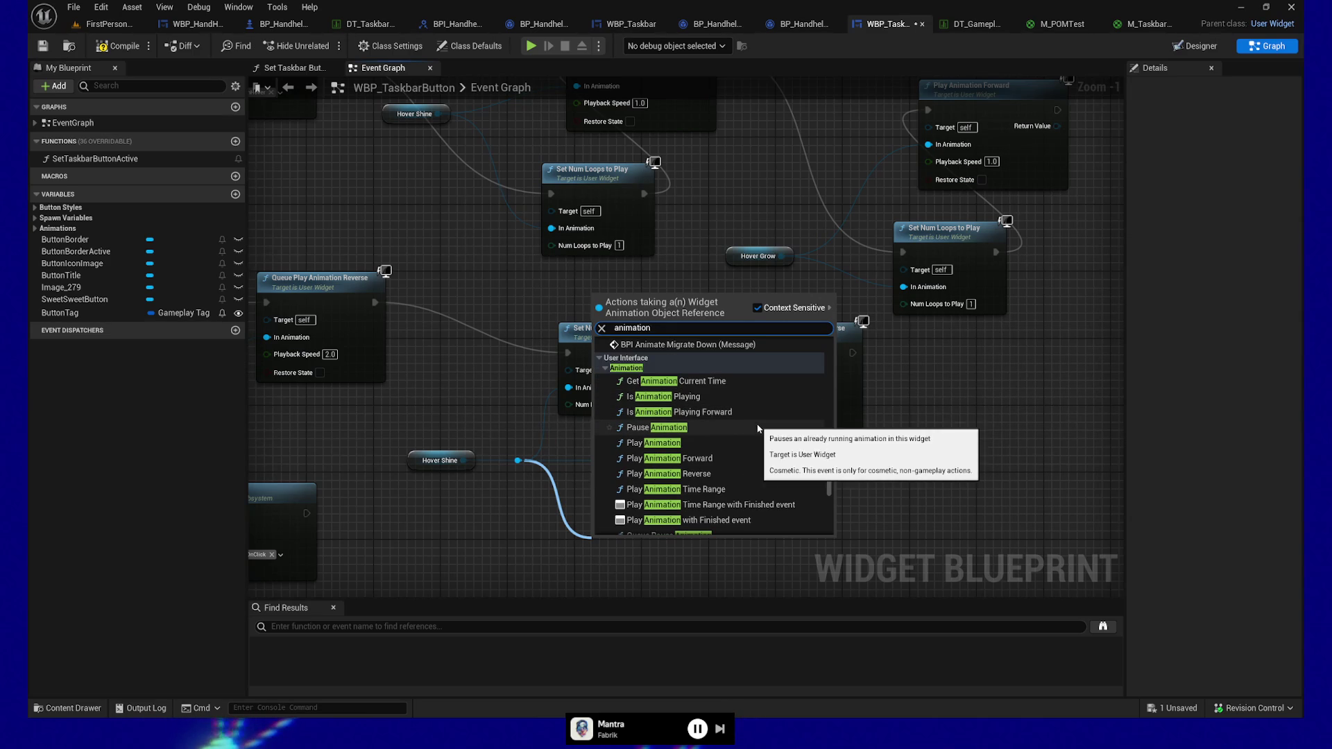
{"action": "scroll", "coordinate": [758, 461], "scroll_direction": "down", "scroll_amount": 2}
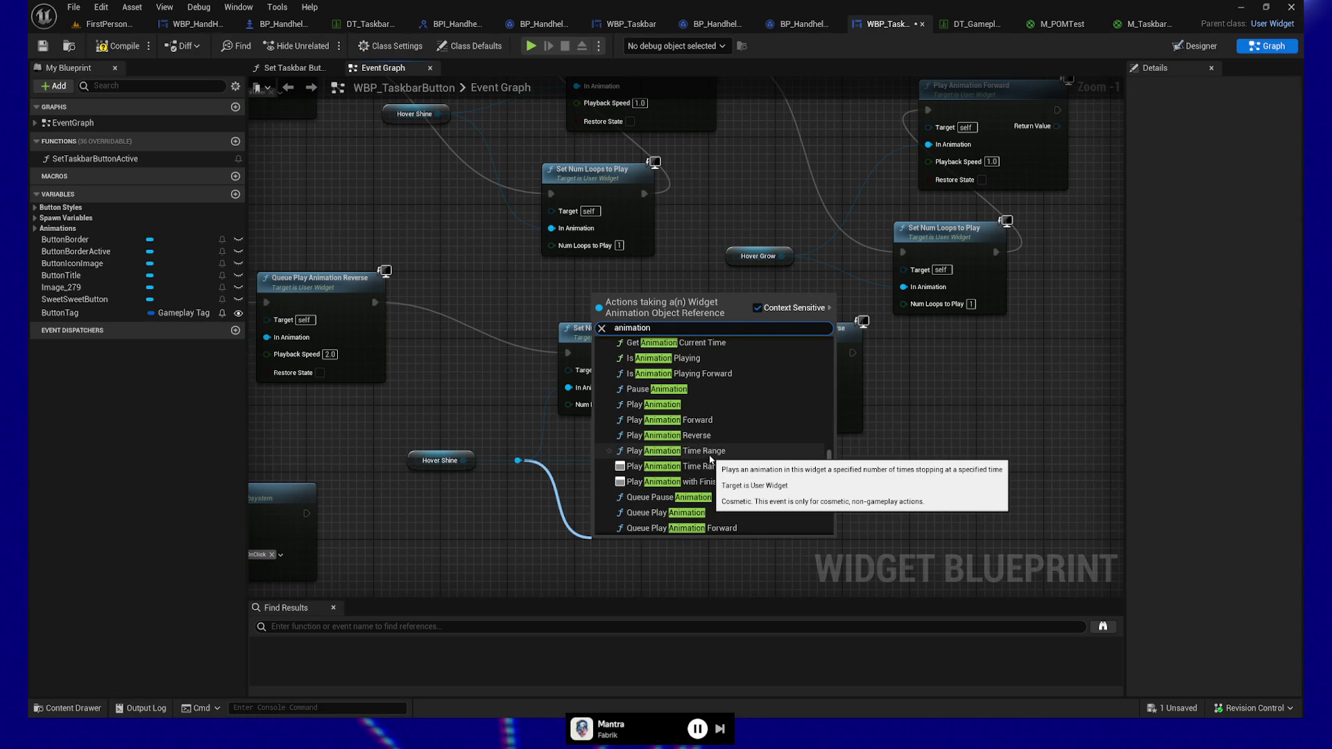
{"action": "scroll", "coordinate": [748, 480], "scroll_direction": "down", "scroll_amount": 1}
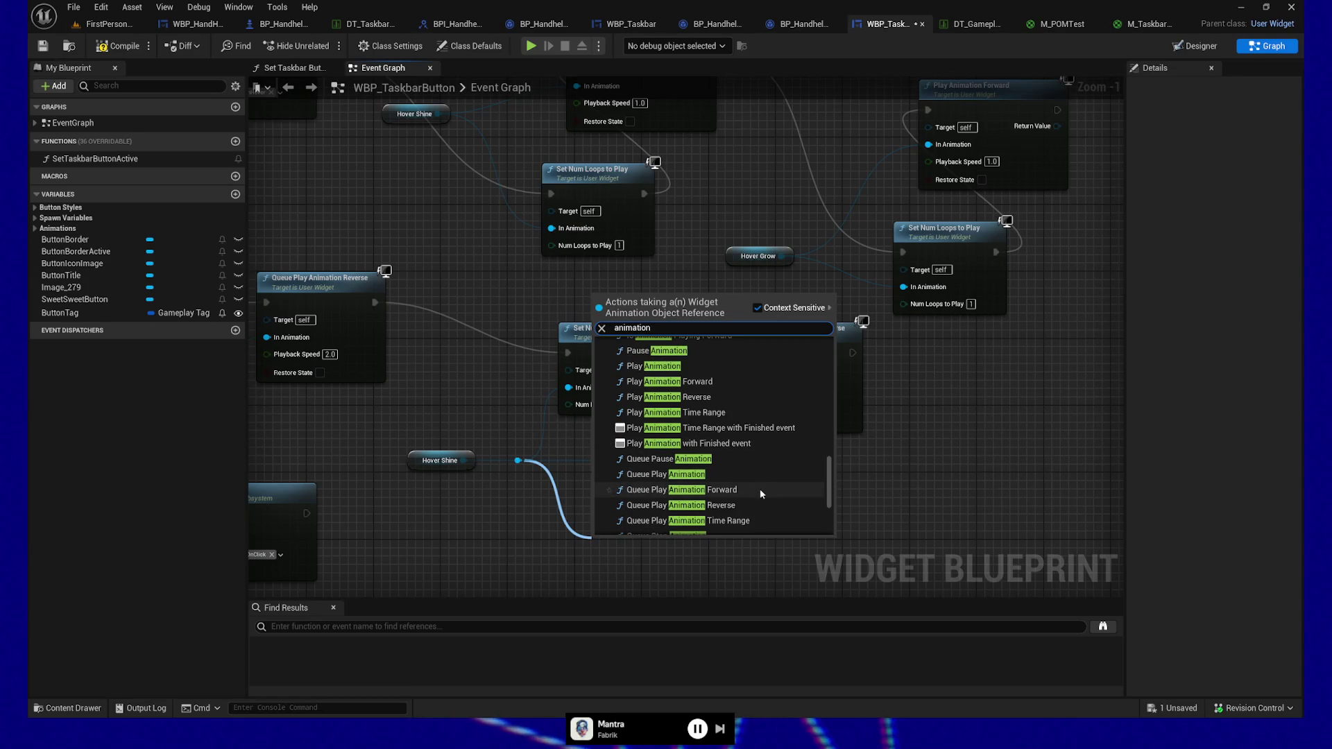
{"action": "scroll", "coordinate": [759, 489], "scroll_direction": "down", "scroll_amount": 2}
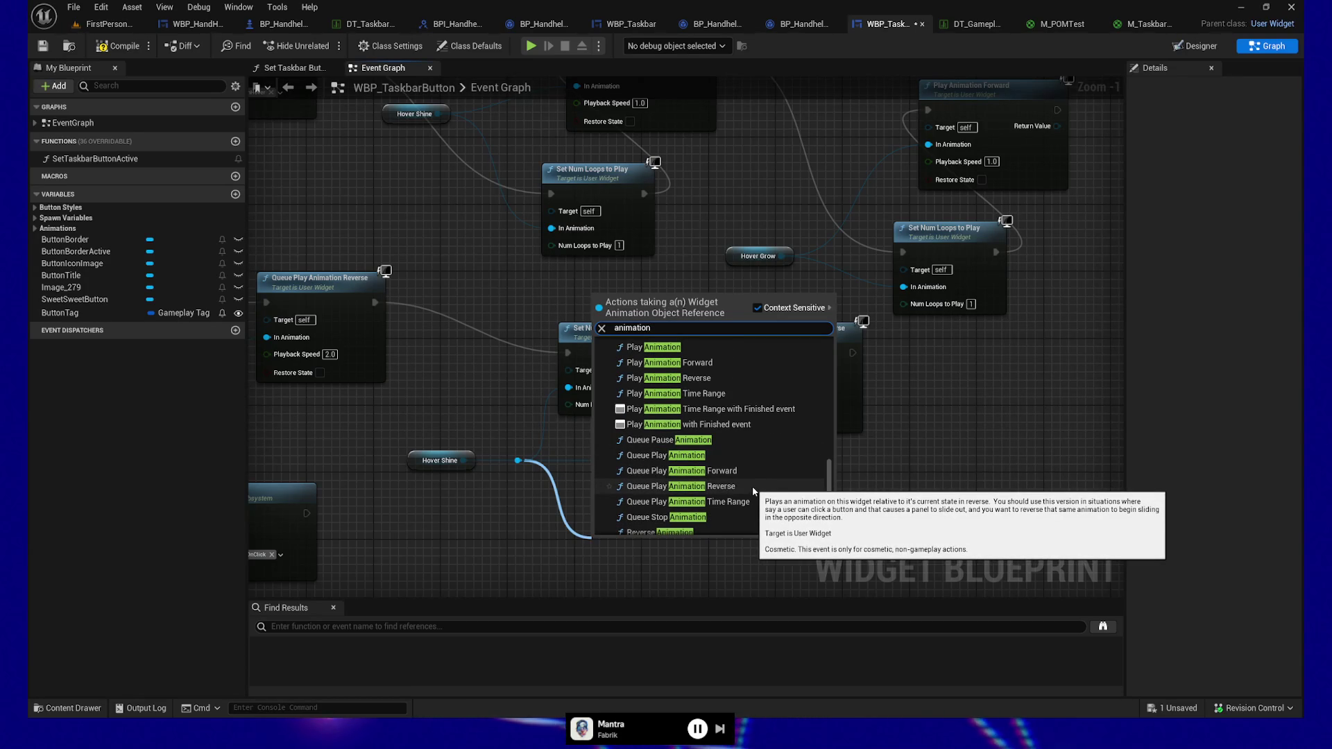
{"action": "scroll", "coordinate": [754, 506], "scroll_direction": "down", "scroll_amount": 2}
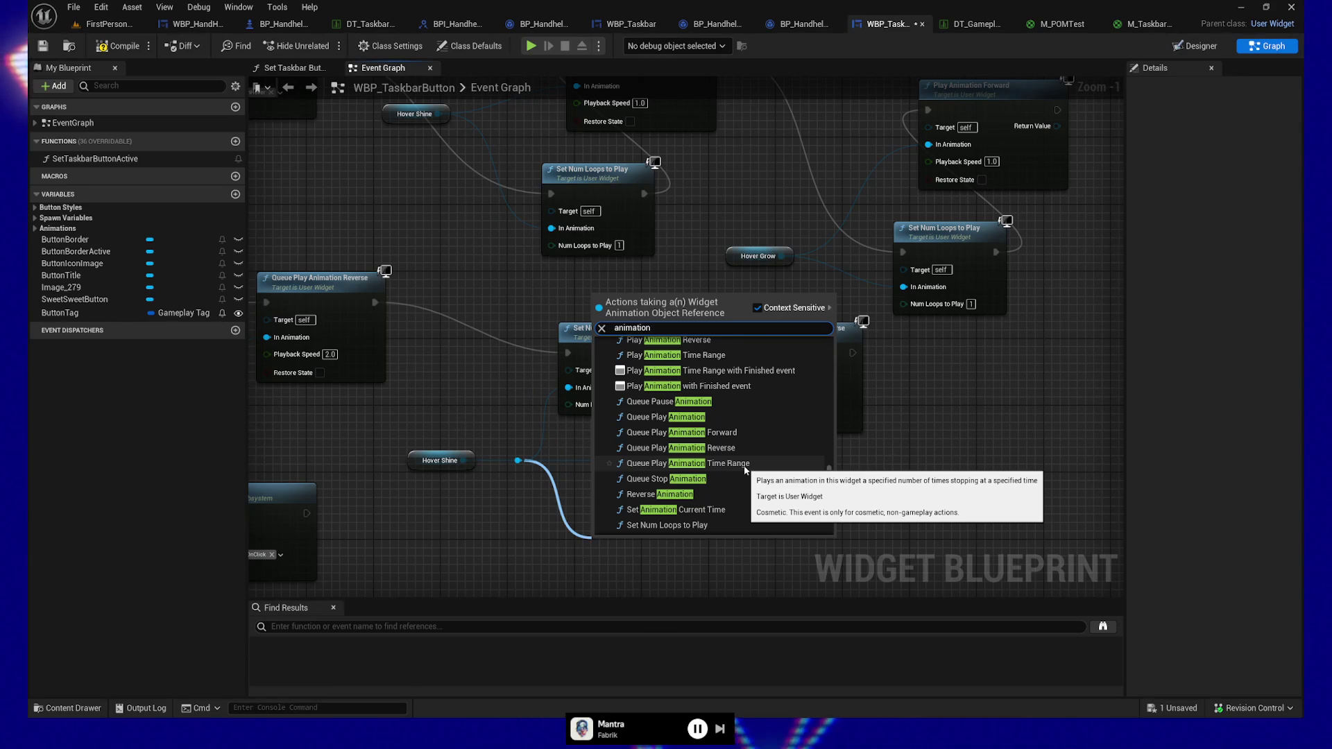
{"action": "scroll", "coordinate": [746, 471], "scroll_direction": "down", "scroll_amount": 1}
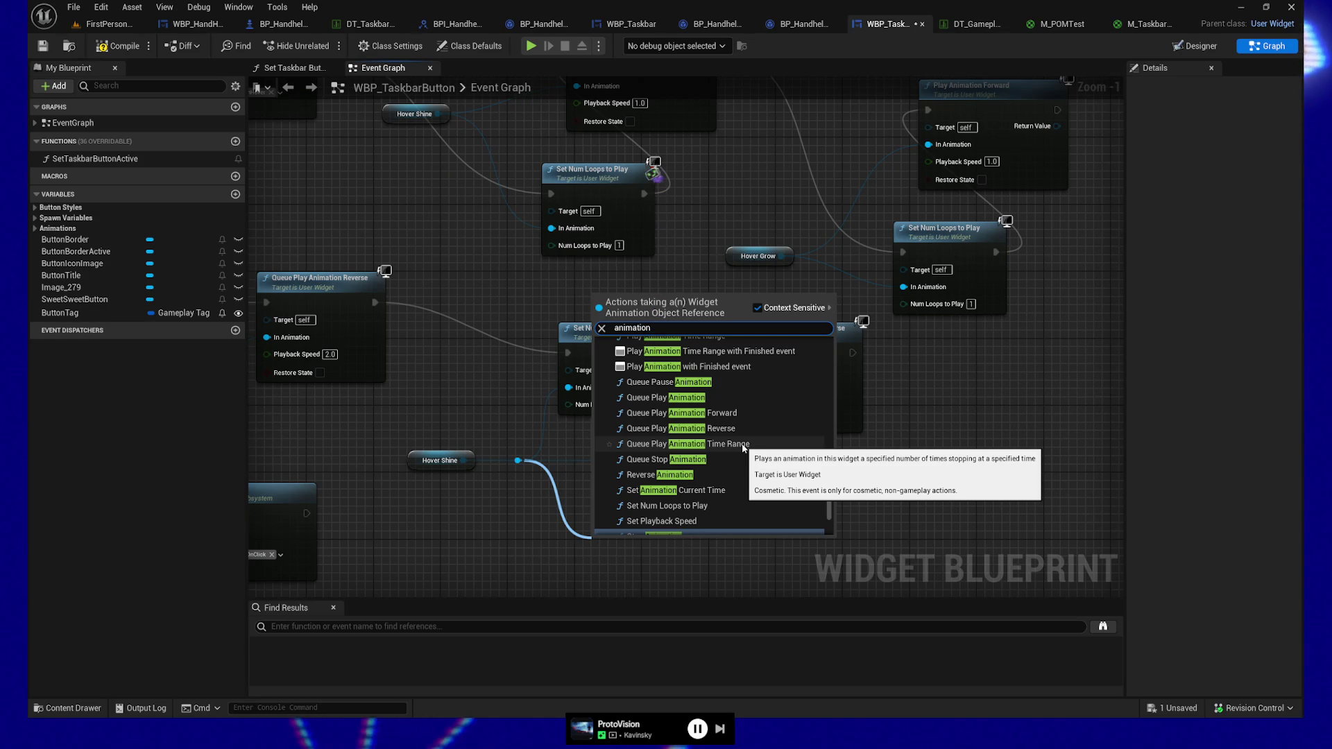
{"action": "scroll", "coordinate": [739, 444], "scroll_direction": "up", "scroll_amount": 5}
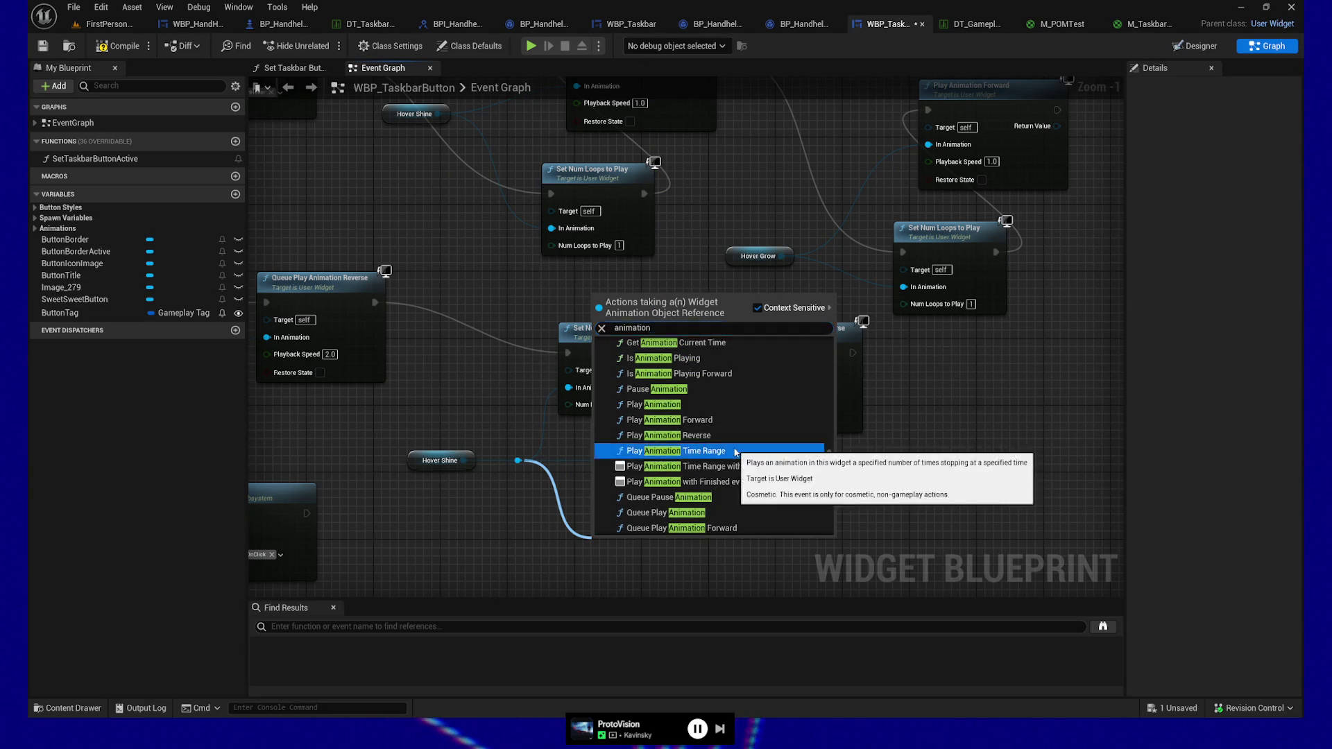
Add a Play Animation Time Range node for Hover Shine and set its Play Mode to Reverse
{"action": "left_click", "coordinate": [737, 450]}
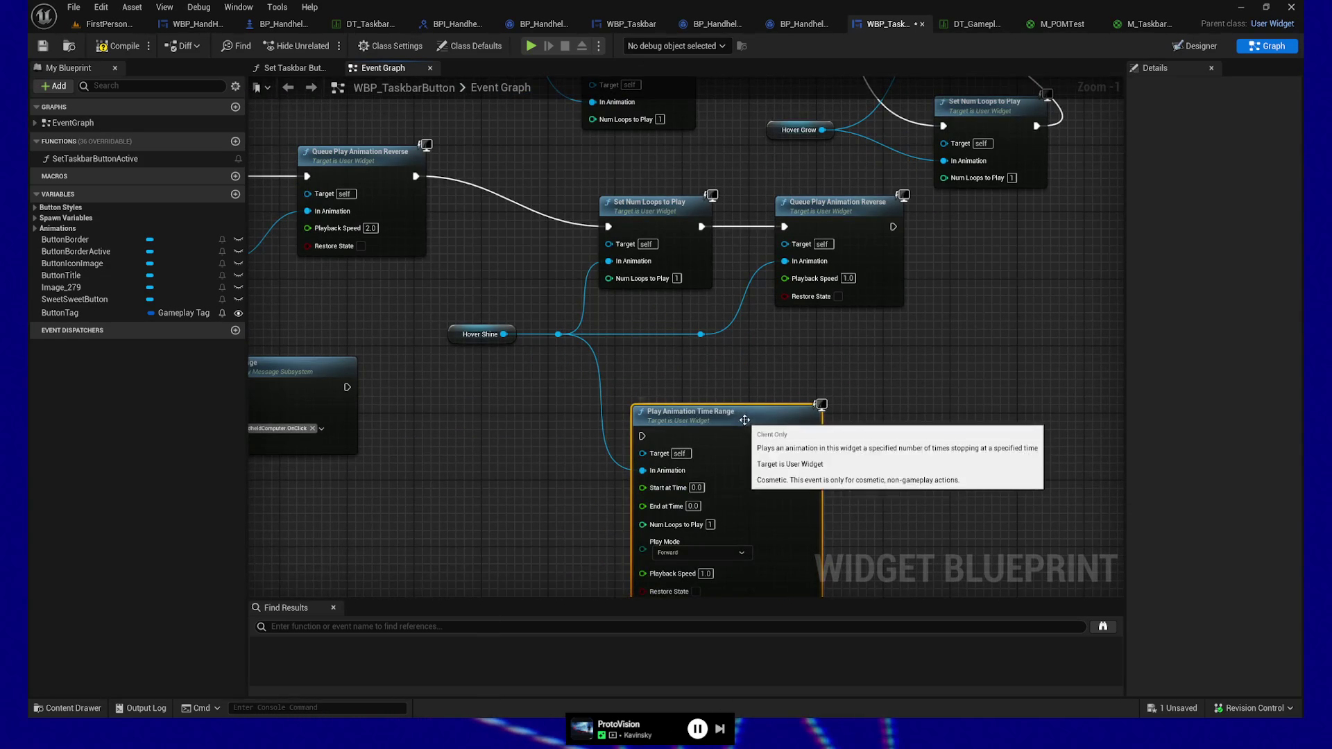
{"action": "left_click_drag", "start_coordinate": [743, 411], "coordinate": [760, 353]}
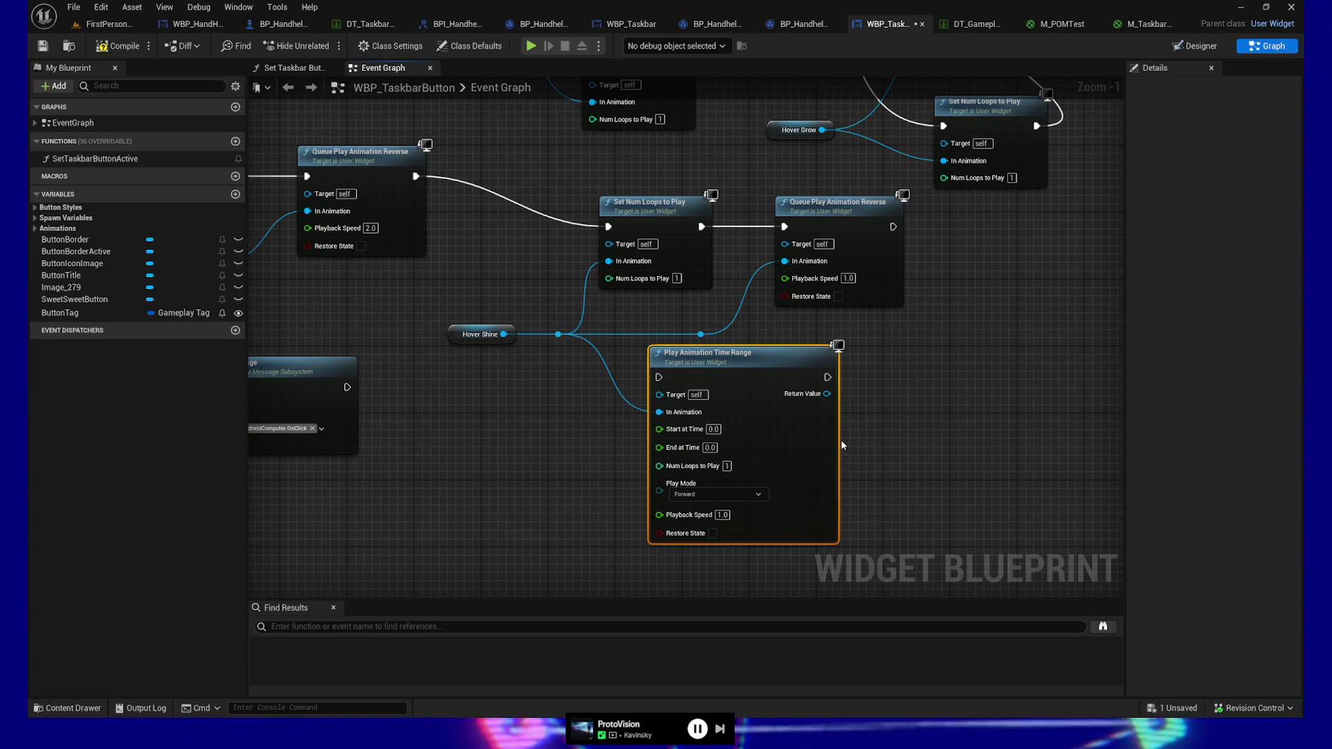
{"action": "left_click_drag", "start_coordinate": [884, 436], "coordinate": [854, 425]}
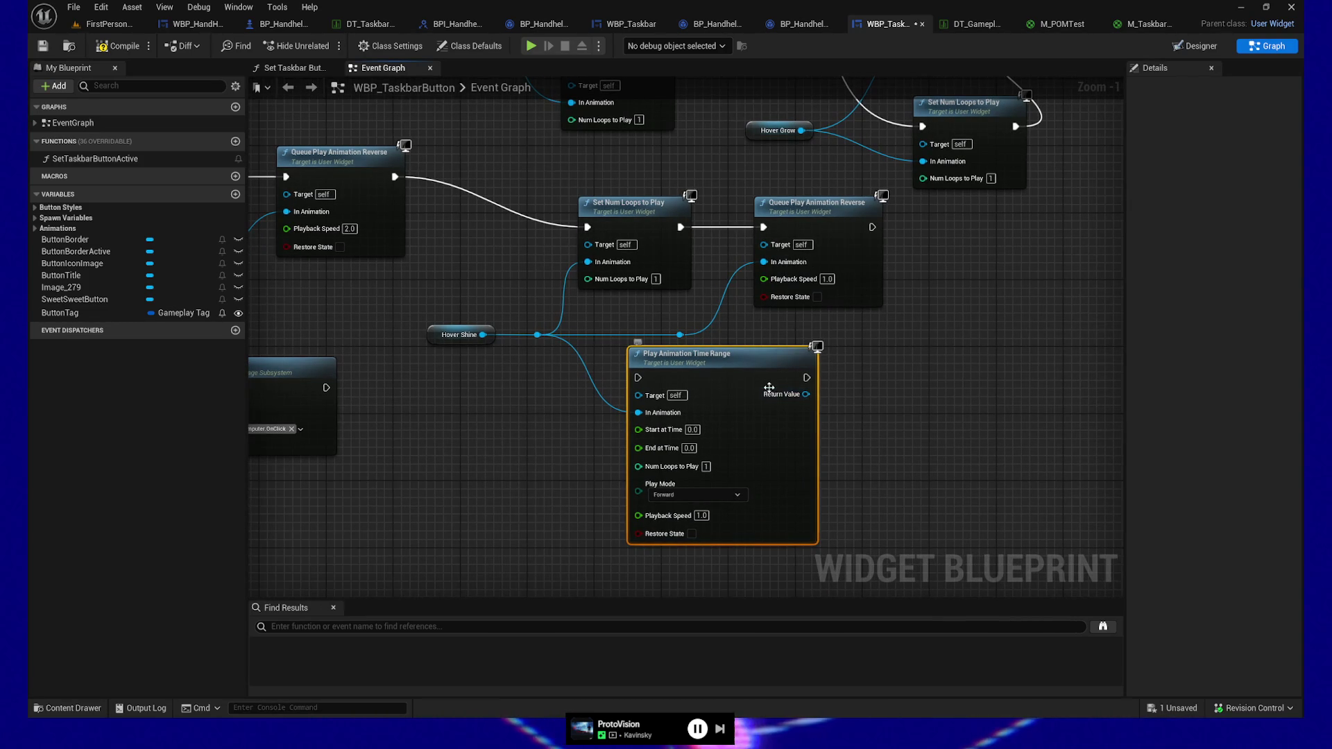
{"action": "left_click", "coordinate": [697, 495]}
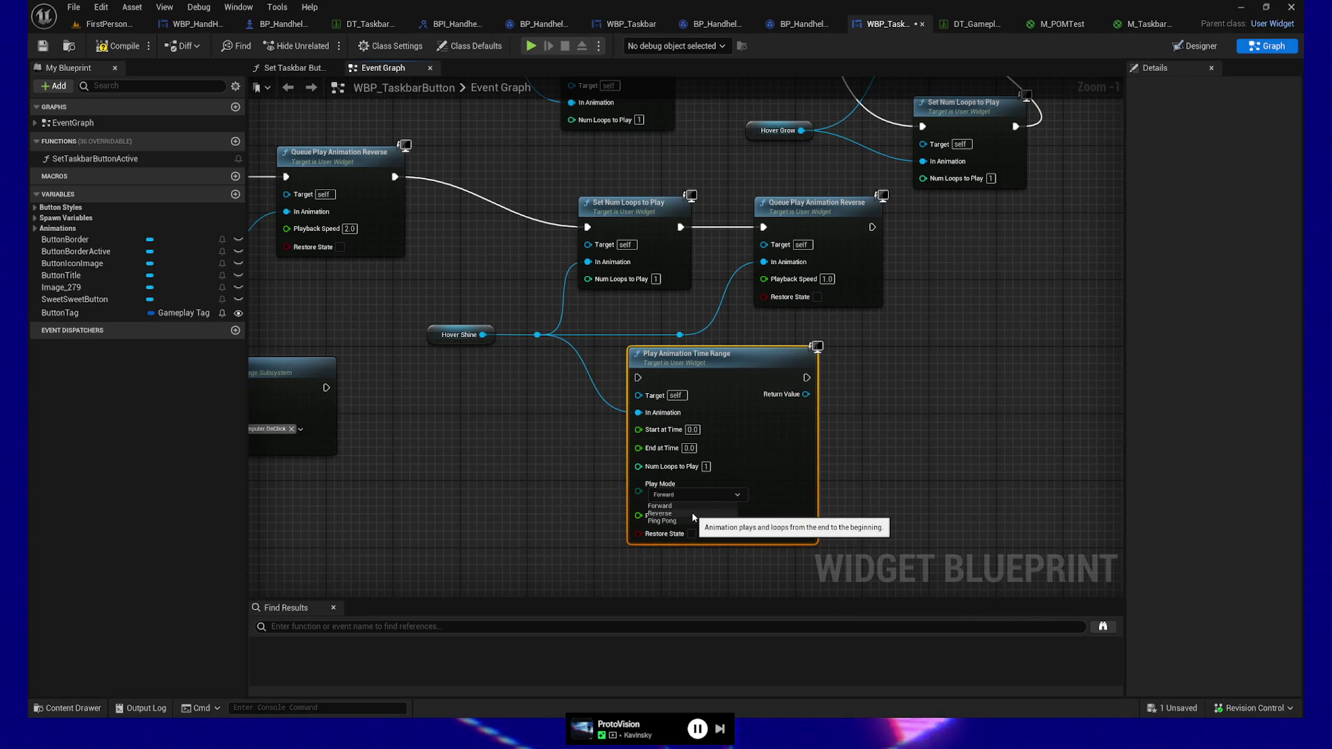
{"action": "left_click", "coordinate": [693, 513]}
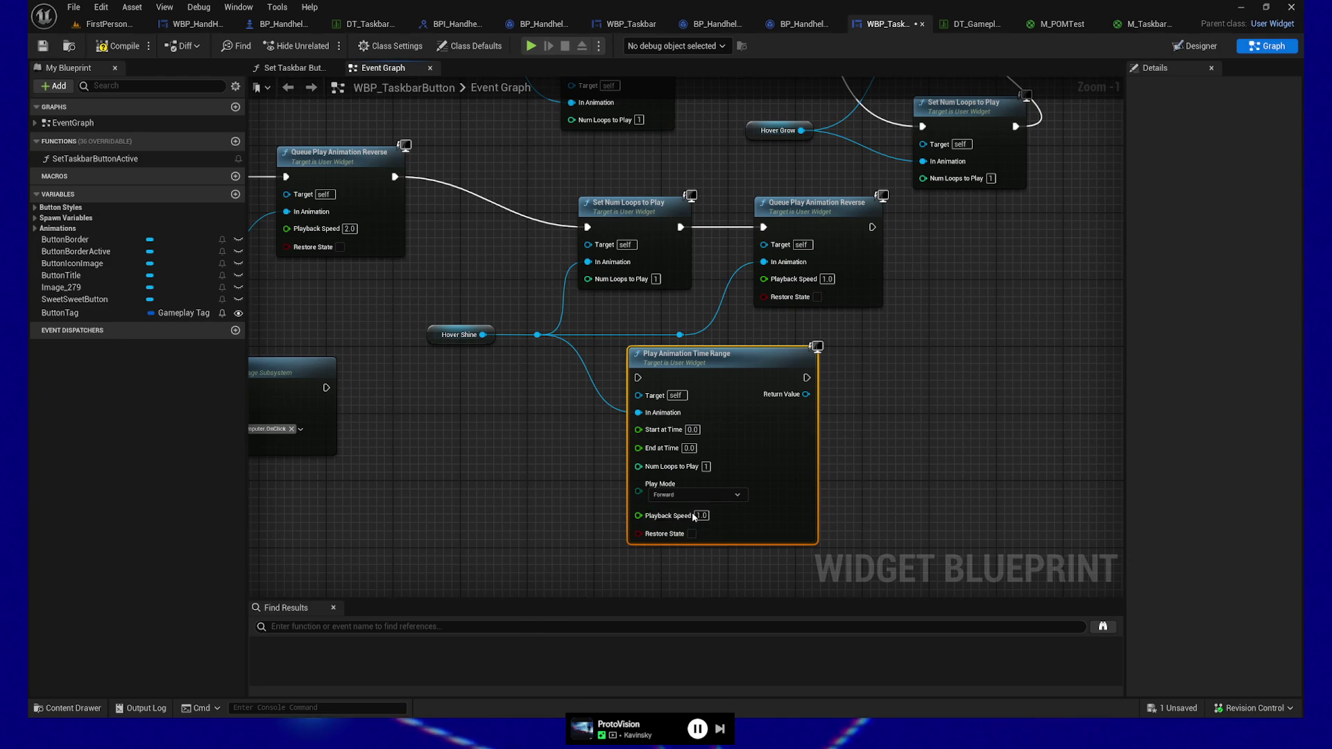
{"action": "left_click", "coordinate": [1208, 46]}
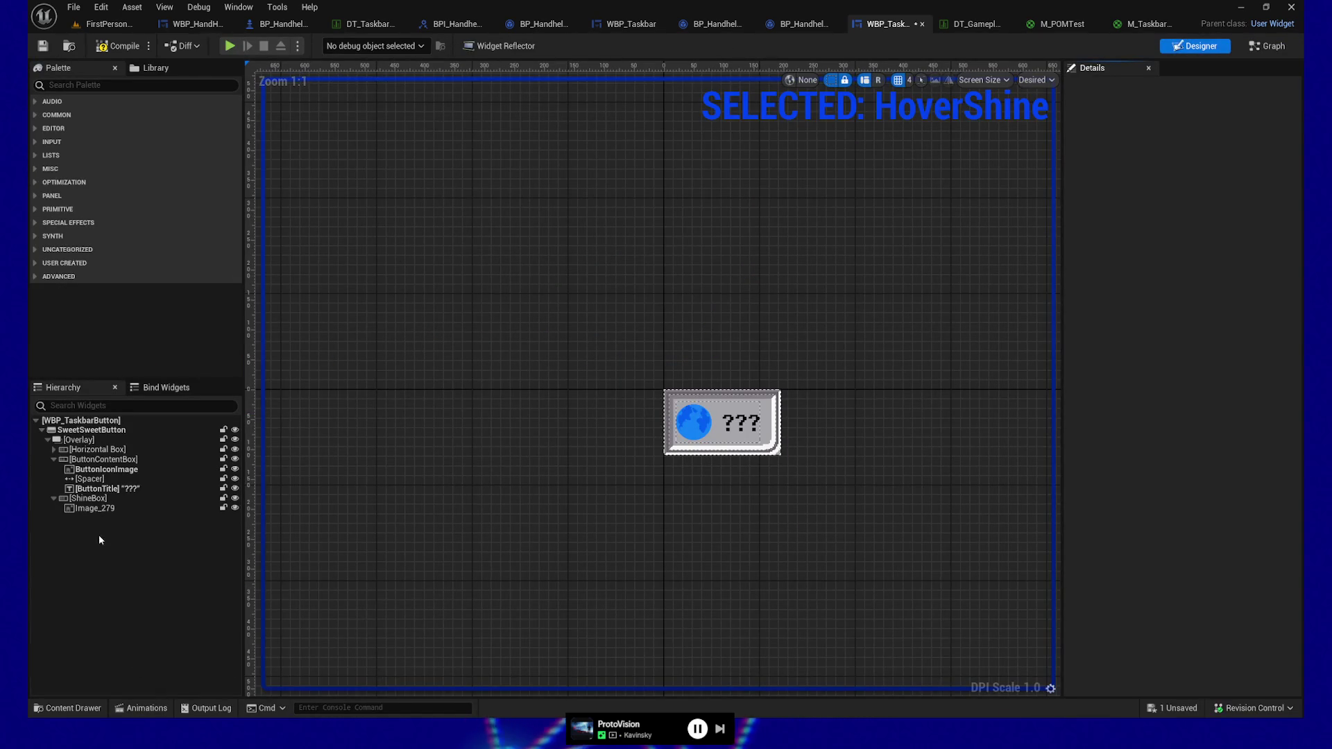
Check the HoverShine timeline's length in the Animations drawer, then return to the event graph
{"action": "left_click", "coordinate": [127, 708]}
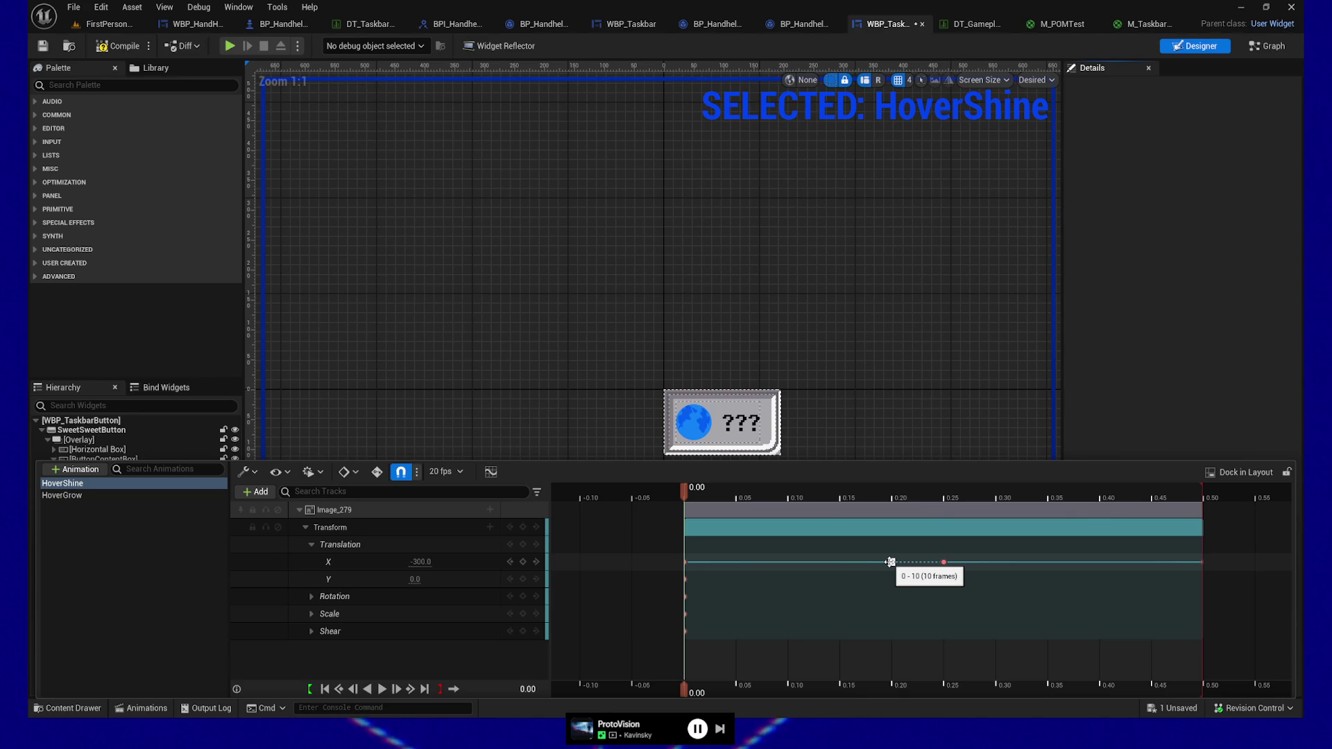
{"action": "left_click", "coordinate": [1267, 46]}
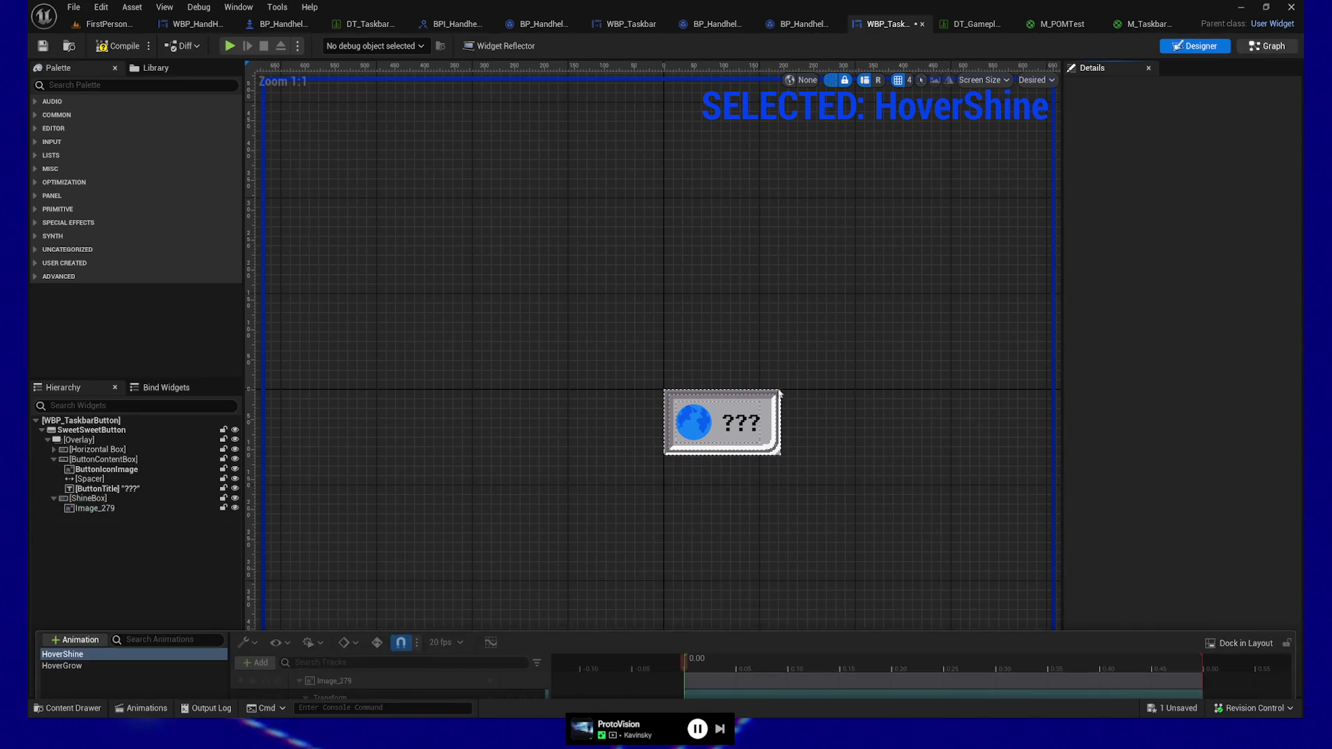
{"action": "left_click_drag", "start_coordinate": [576, 483], "coordinate": [580, 478]}
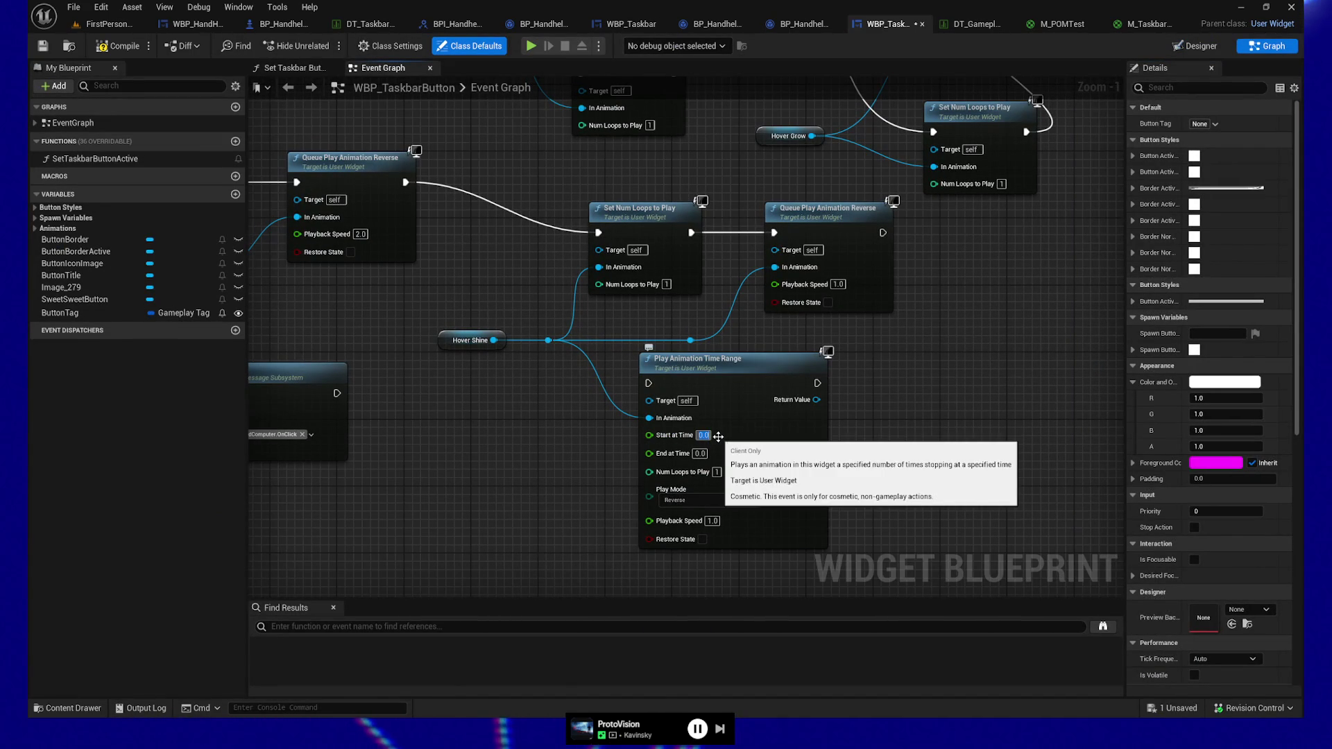
{"action": "type", "text": "0.5"}
Set the Play Animation Time Range node to start at 0.5, end at 0.25, with playback speed 0.25
{"action": "key", "text": "Return"}
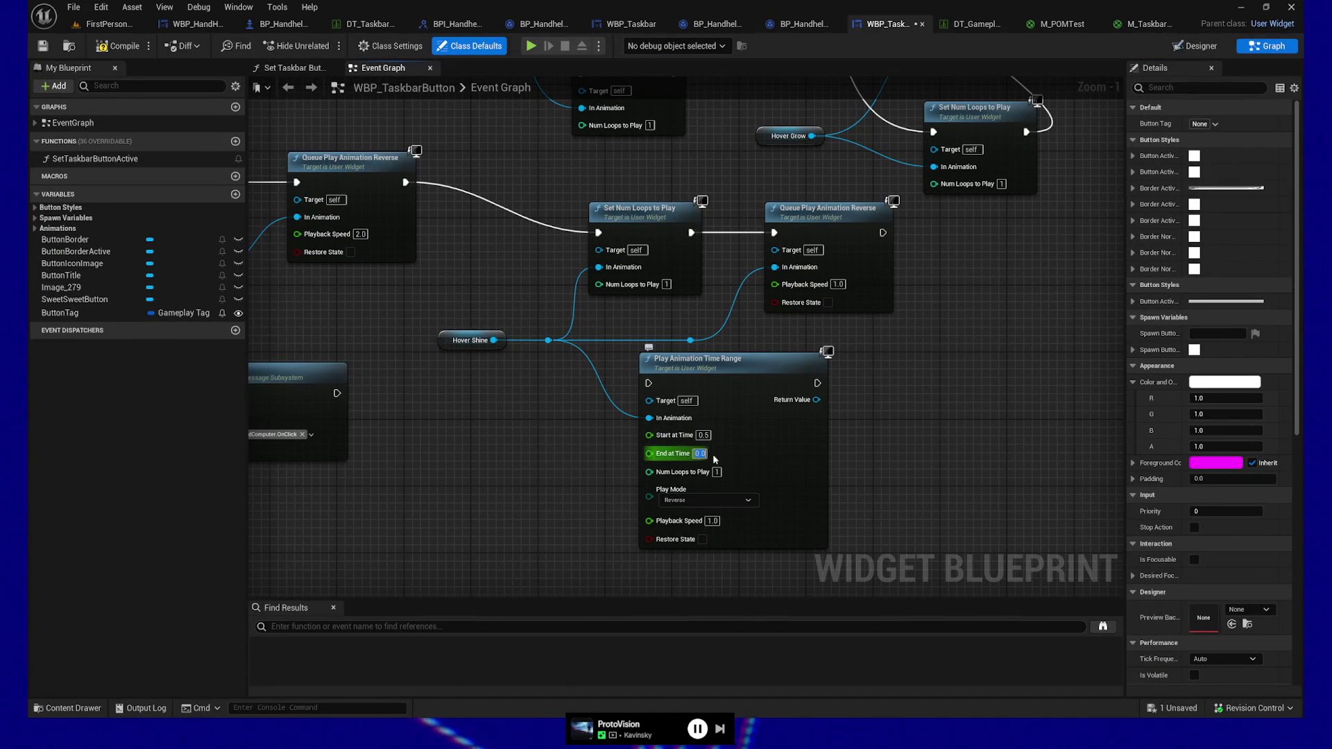
{"action": "left_click", "coordinate": [697, 453]}
{"action": "type", "text": "0.35"}
{"action": "key", "text": "Return"}
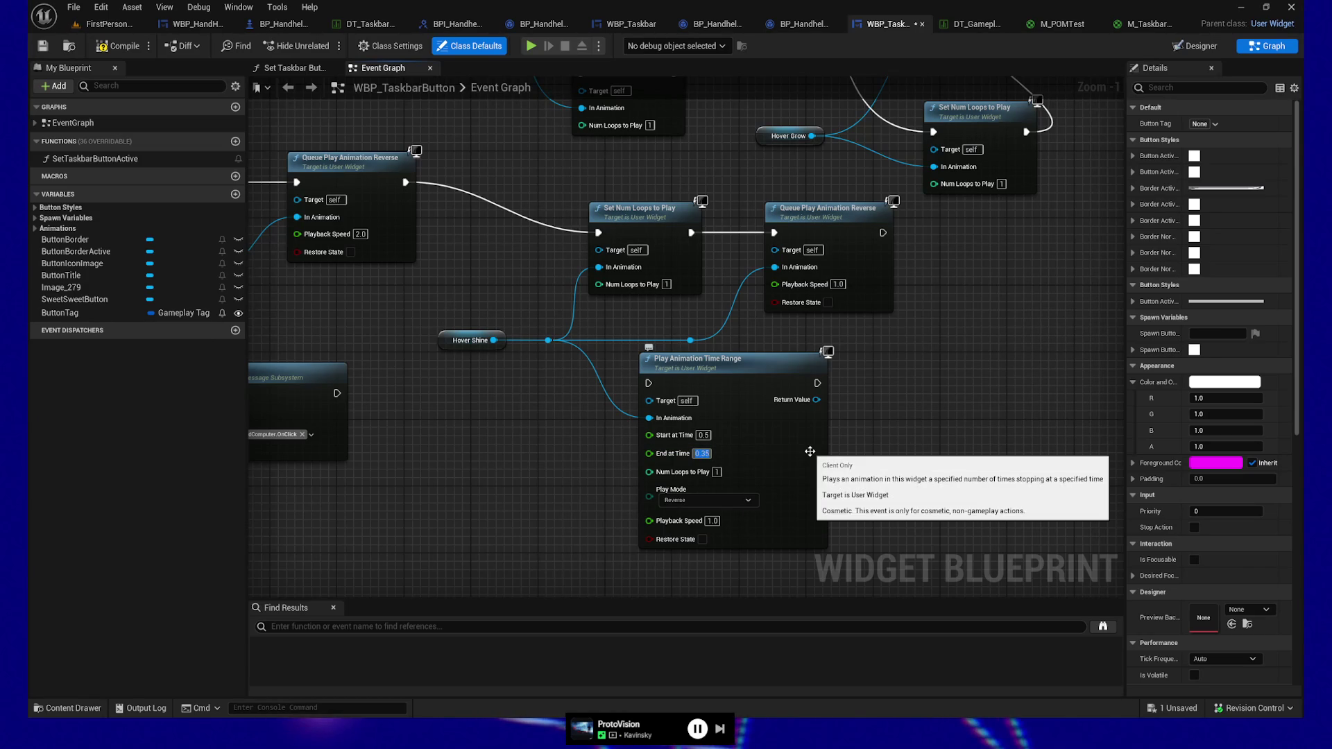
{"action": "type", "text": "0.25"}
{"action": "key", "text": "Return"}
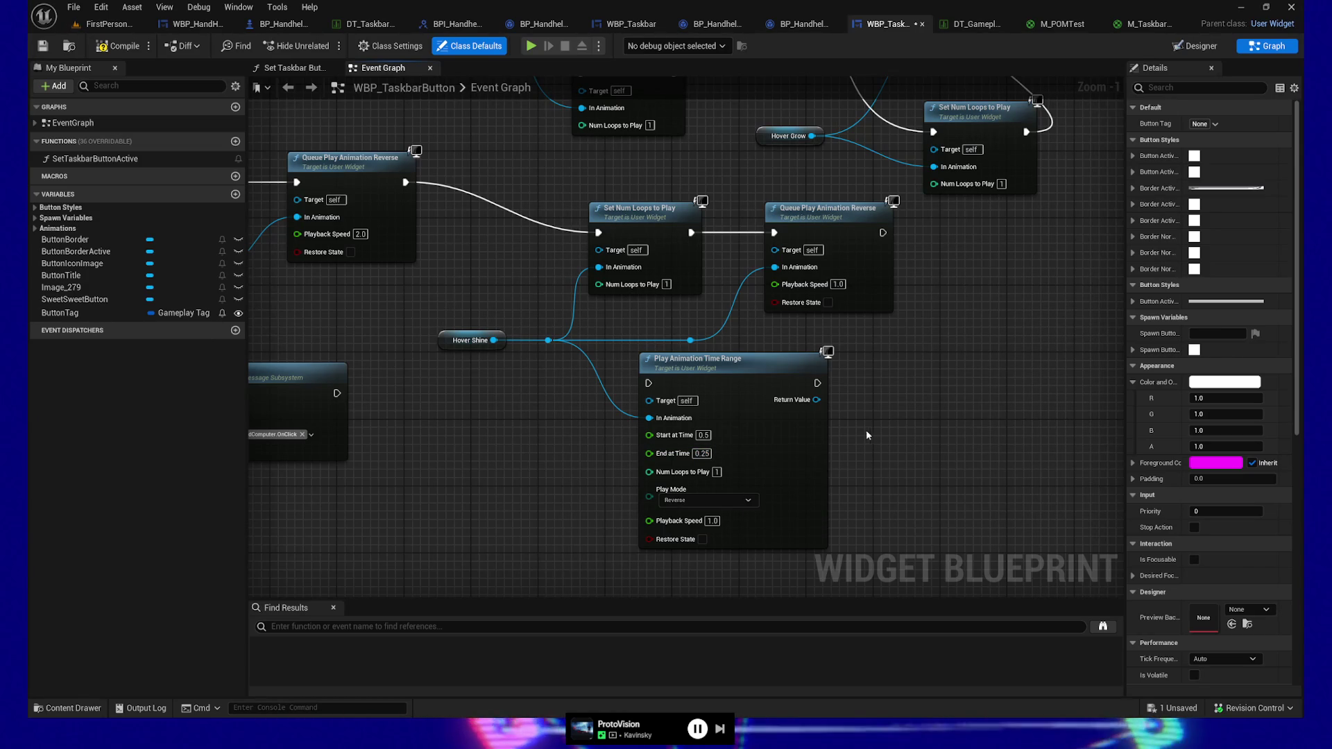
{"action": "left_click_drag", "start_coordinate": [921, 440], "coordinate": [907, 463]}
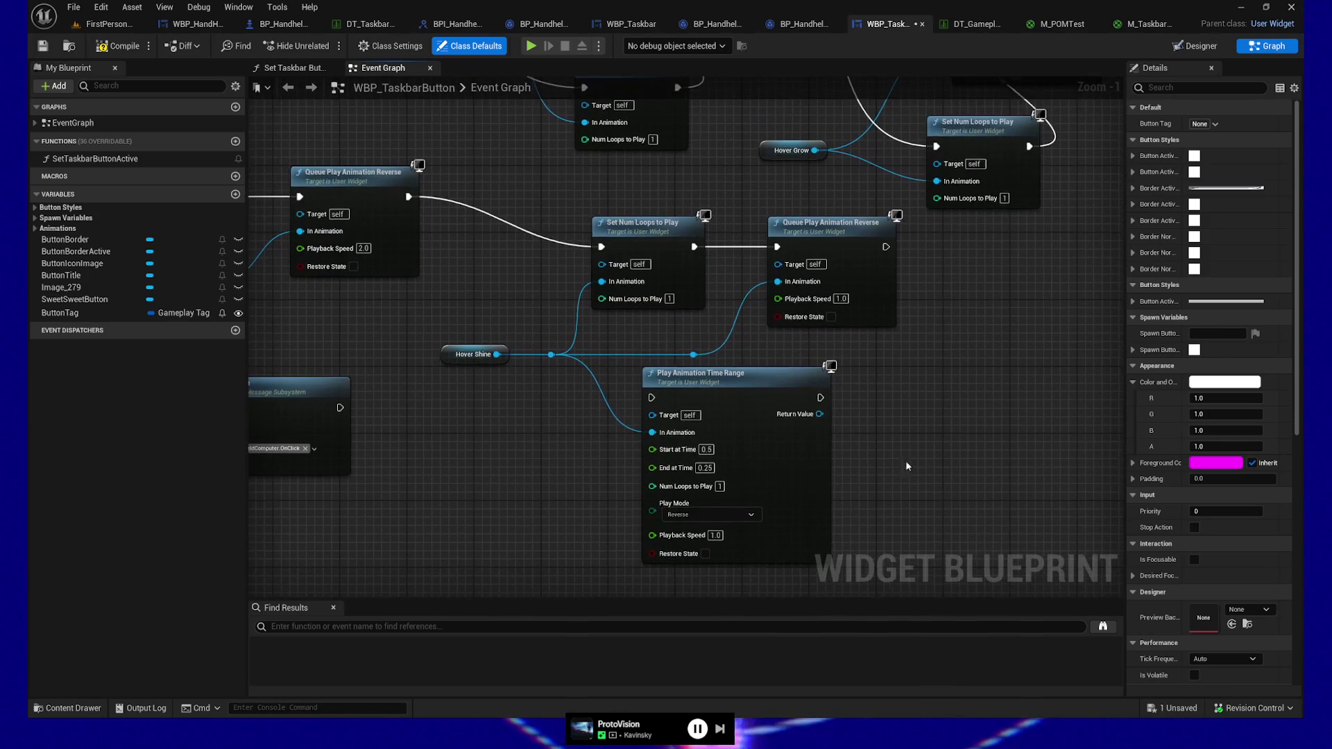
{"action": "left_click", "coordinate": [717, 538]}
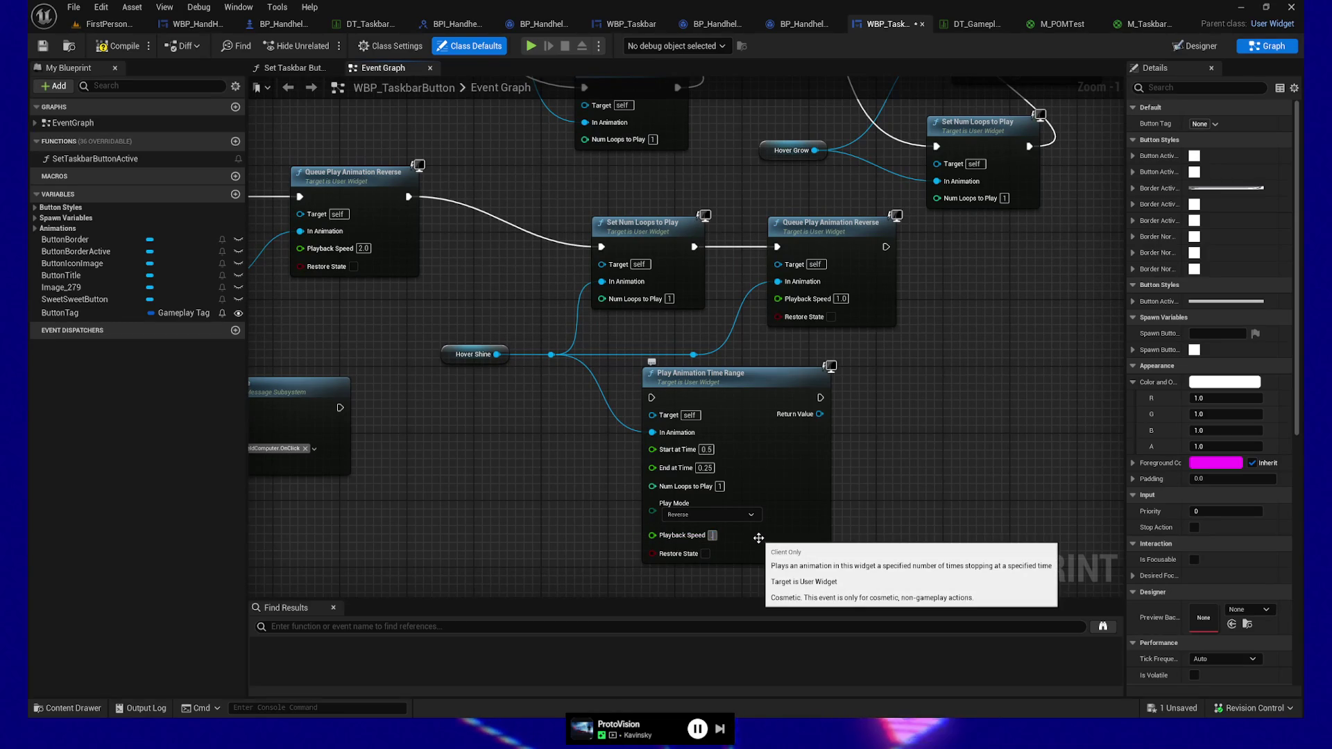
{"action": "type", "text": ".25"}
{"action": "key", "text": "Return"}
Wire Queue Play Animation Reverse into the time range node, then compile and save
{"action": "left_click_drag", "start_coordinate": [514, 436], "coordinate": [542, 455]}
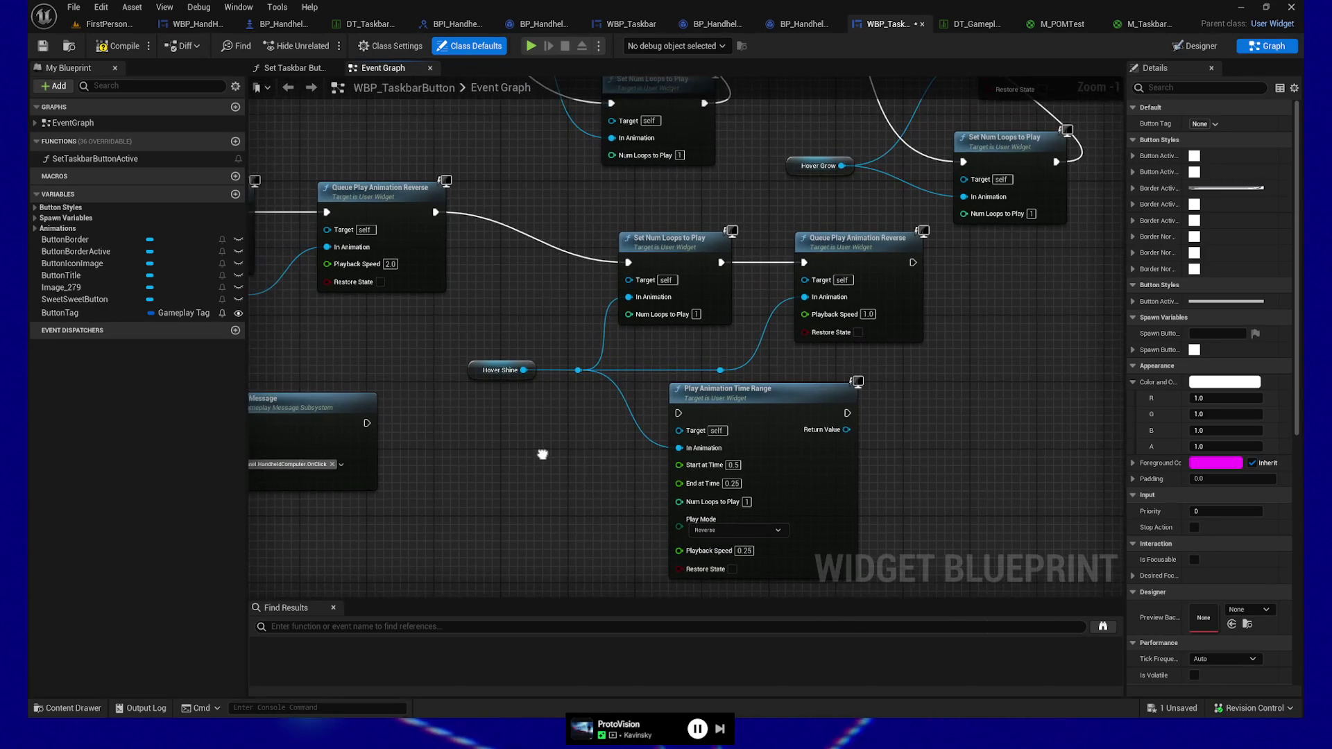
{"action": "left_click_drag", "start_coordinate": [440, 212], "coordinate": [678, 413]}
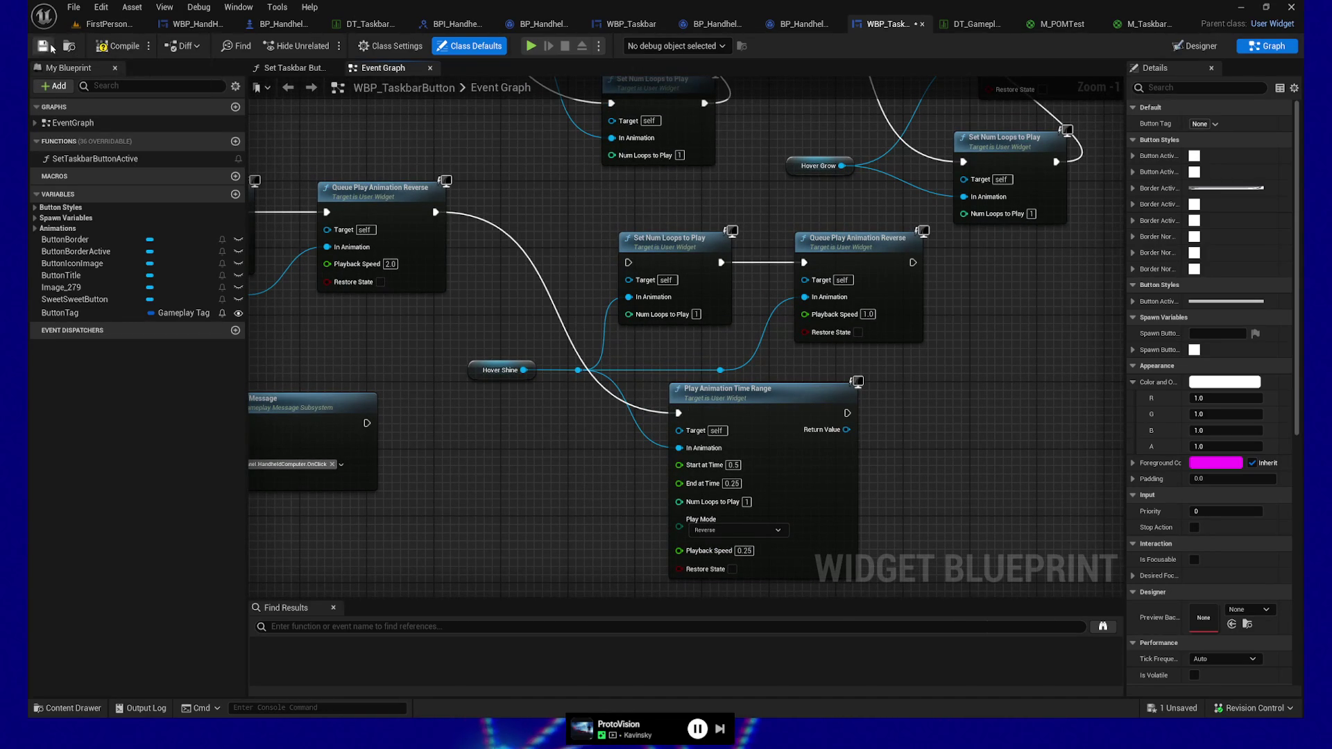
{"action": "left_click", "coordinate": [41, 47]}
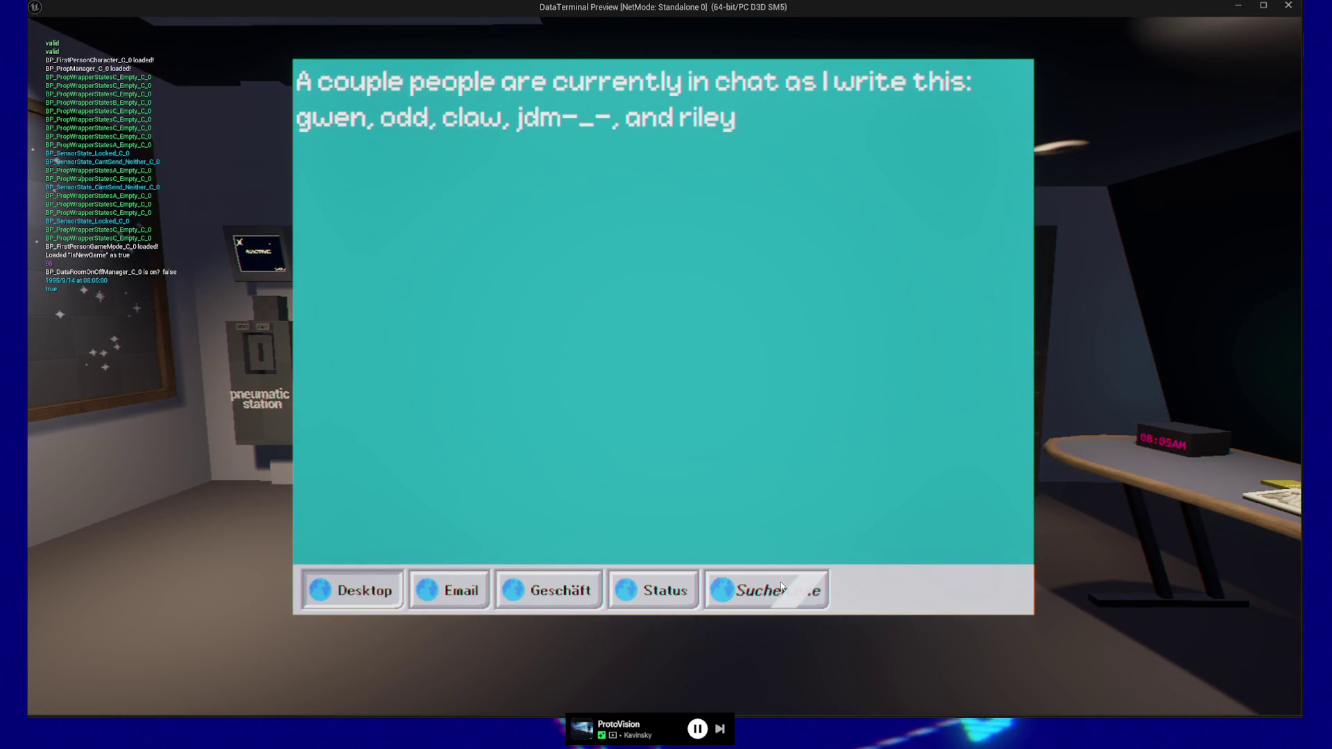
{"action": "key", "text": "Escape"}
{"action": "key", "text": "Escape"}
{"action": "left_click", "coordinate": [678, 565]}
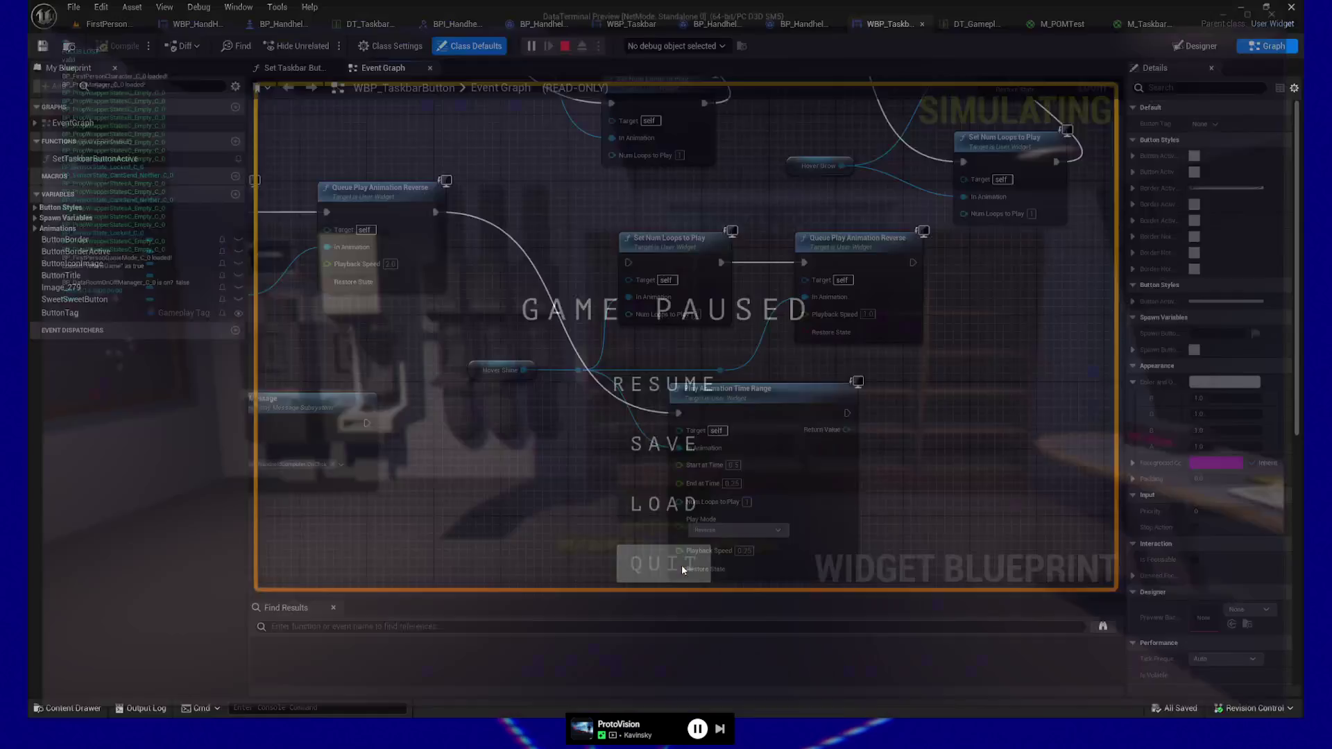
{"action": "double_click", "coordinate": [733, 464]}
{"action": "type", "text": "0"}
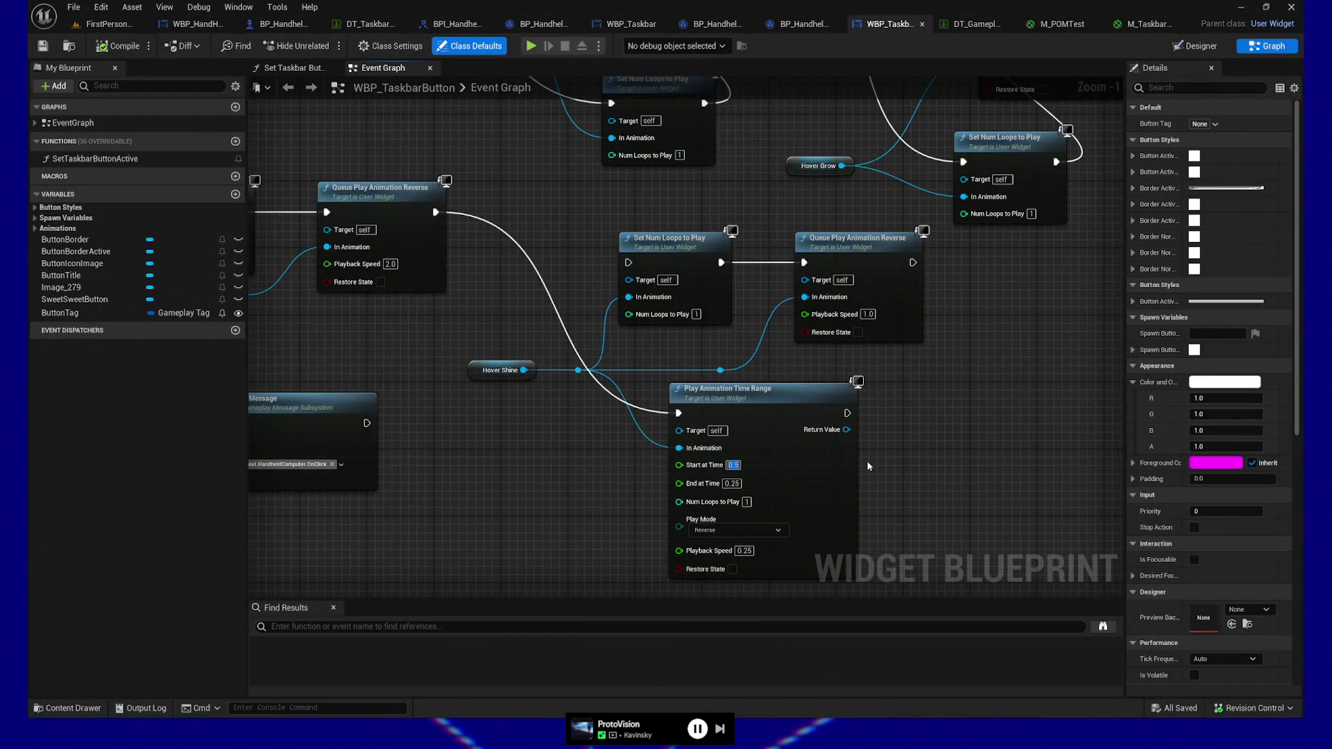
Set the start time to 0.0, save the widget, and test the taskbar shine in a game preview
{"action": "left_click", "coordinate": [823, 467]}
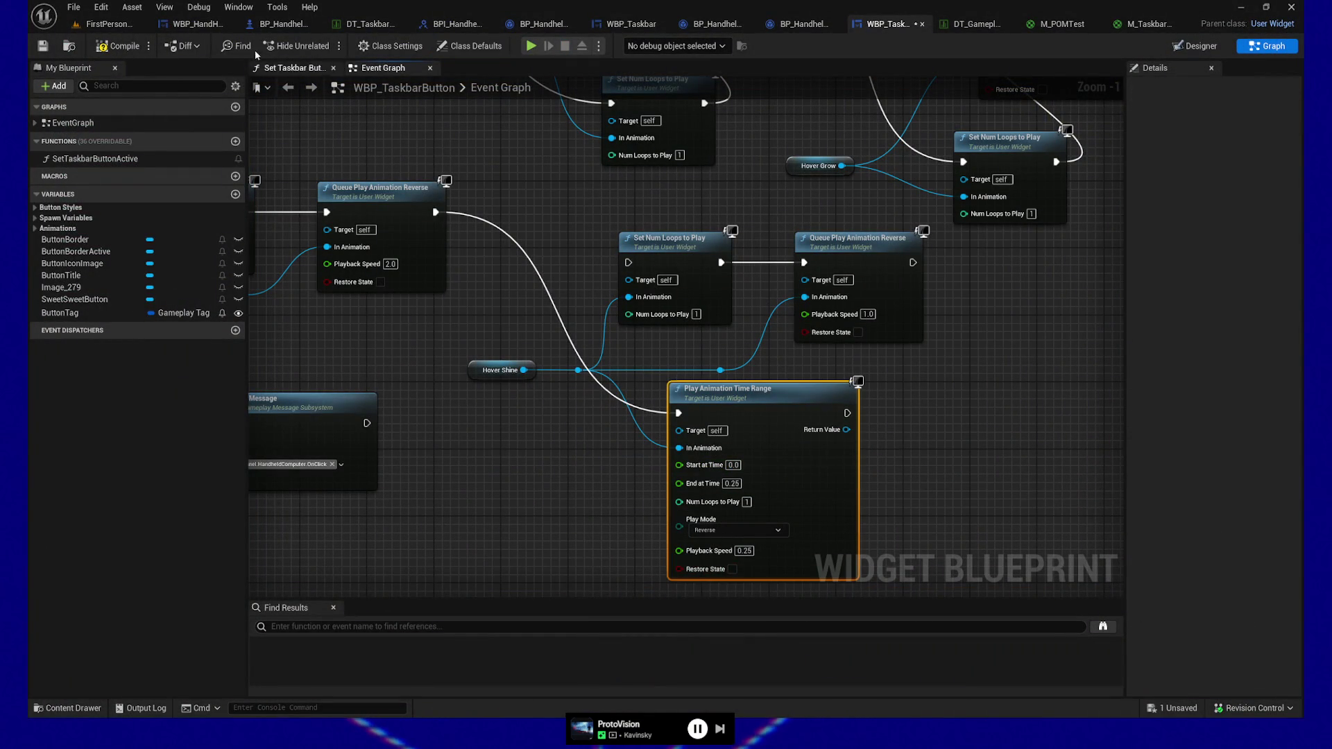
{"action": "left_click", "coordinate": [42, 47]}
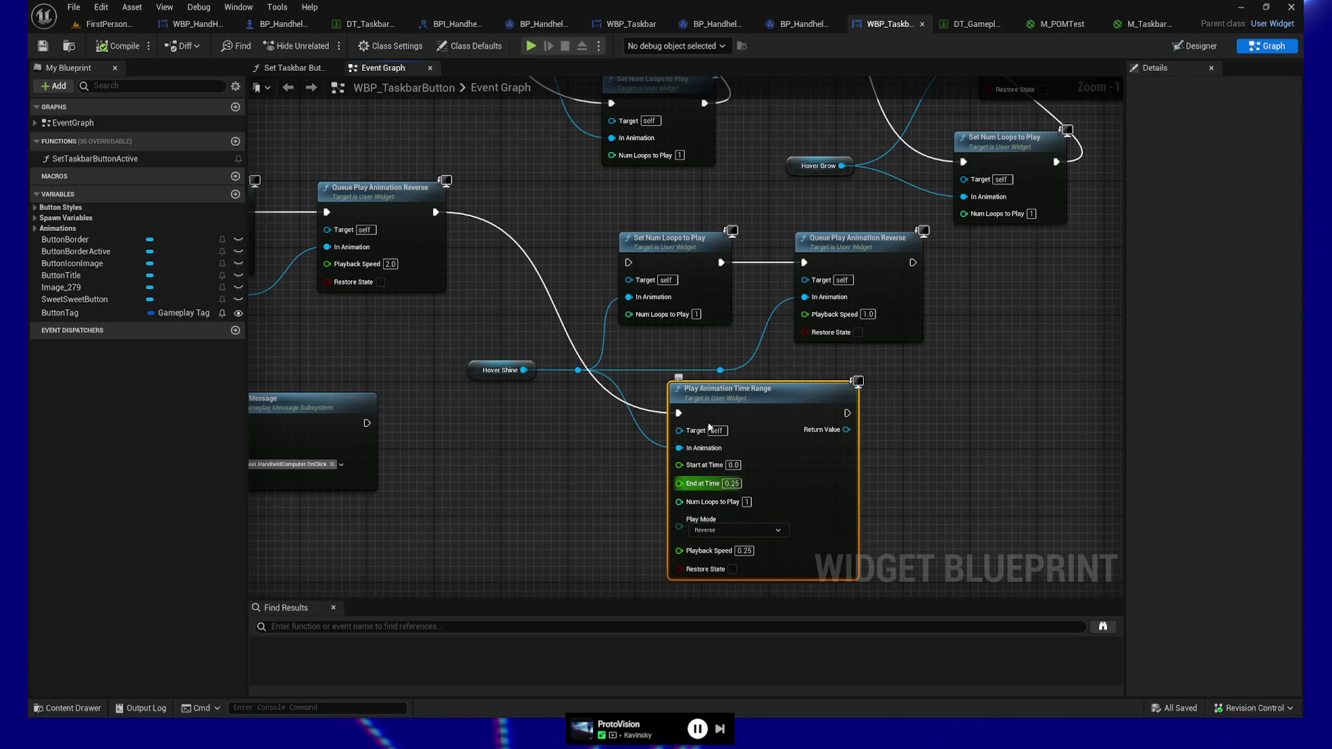
{"action": "key", "text": "alt+p"}
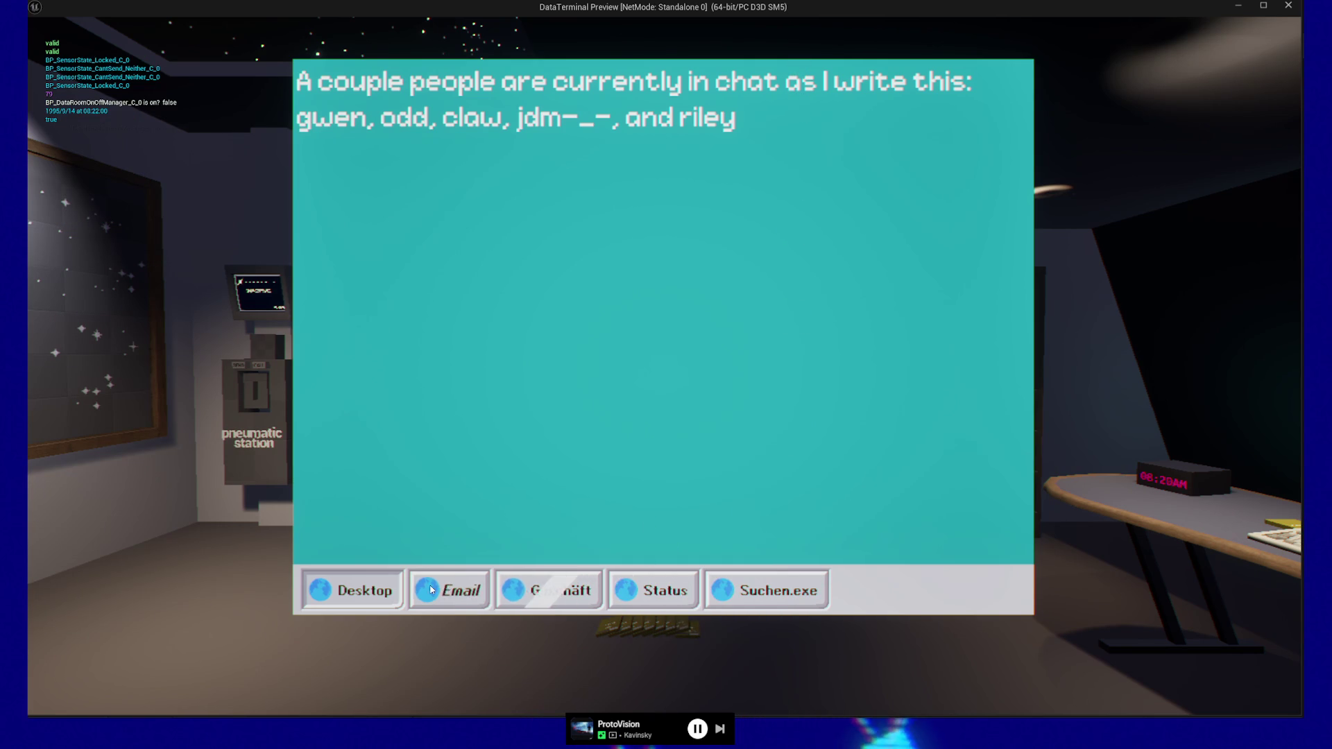
{"action": "key", "text": "Escape"}
{"action": "key", "text": "Escape"}
Quit the preview, reset the time range playback speed to 1, then compile and save
{"action": "left_click", "coordinate": [664, 562]}
{"action": "left_click_drag", "start_coordinate": [571, 485], "coordinate": [547, 440]}
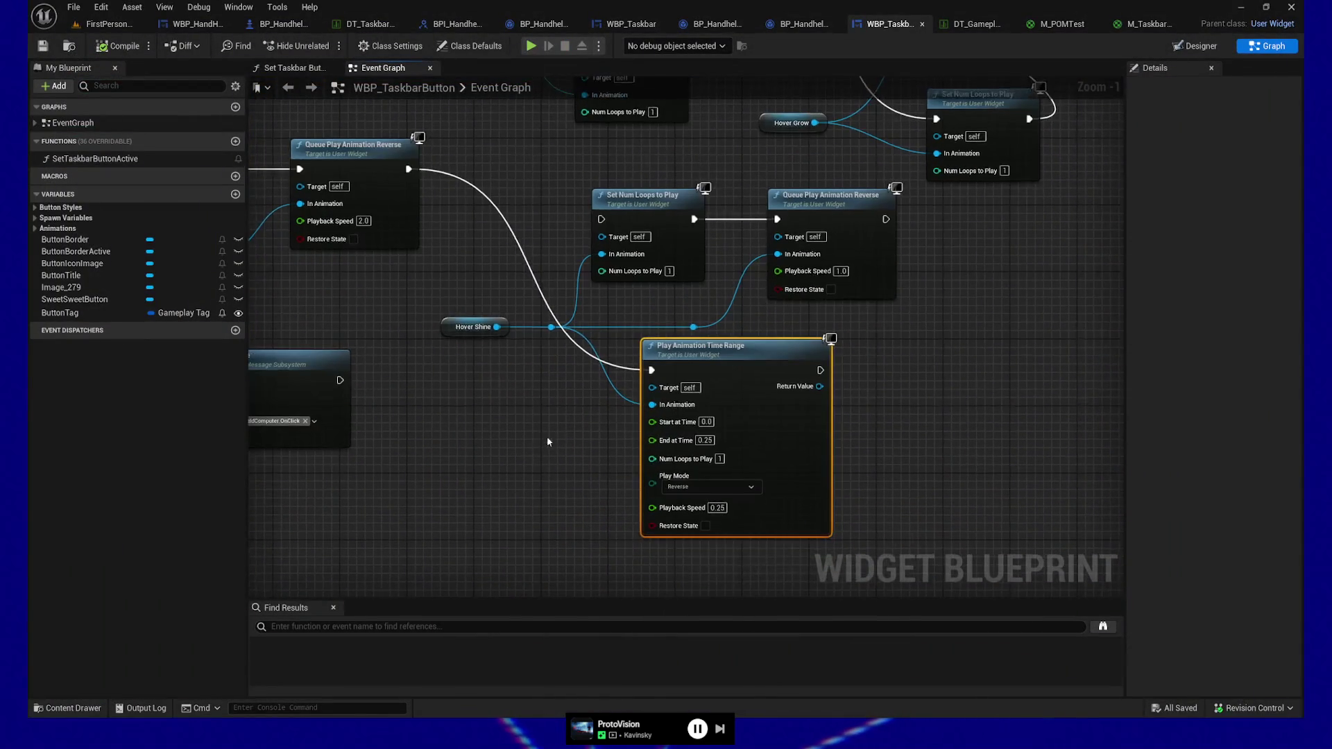
{"action": "type", "text": "1"}
{"action": "left_click", "coordinate": [921, 486]}
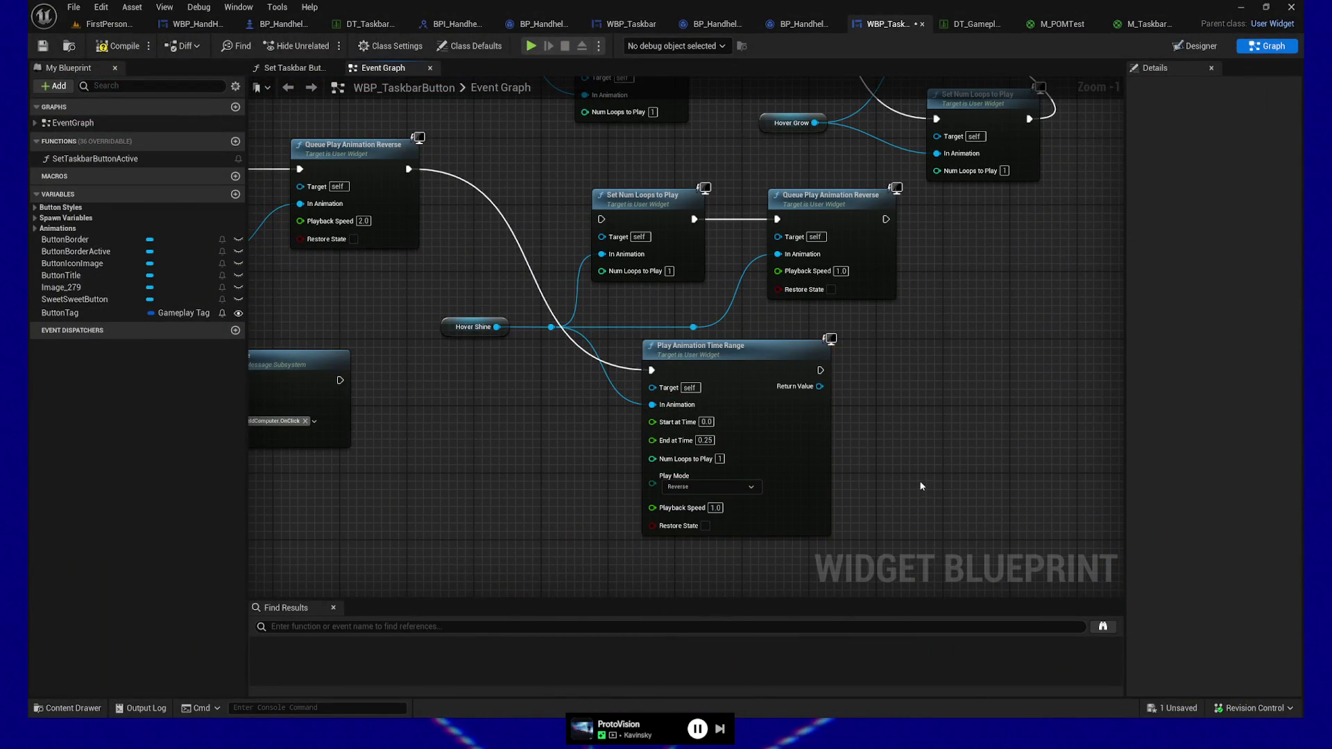
{"action": "left_click", "coordinate": [108, 52]}
{"action": "key", "text": "ctrl+s"}
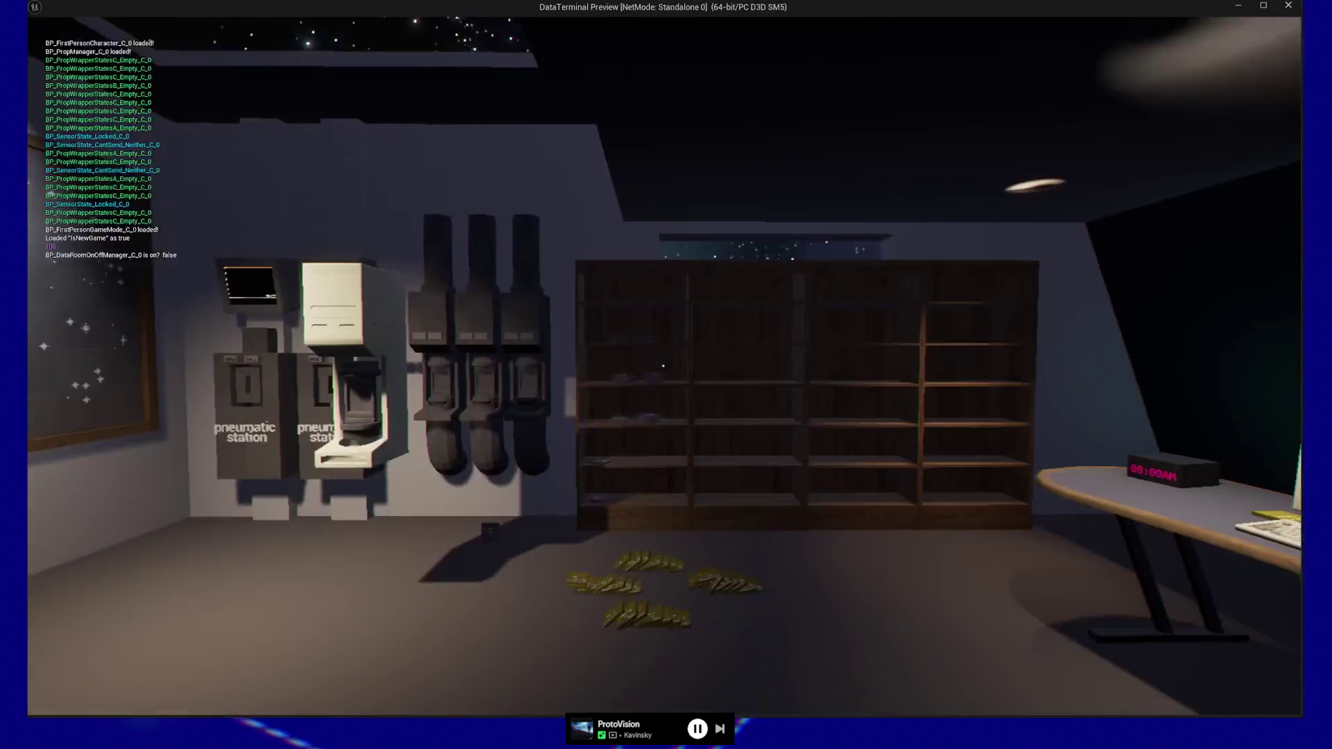
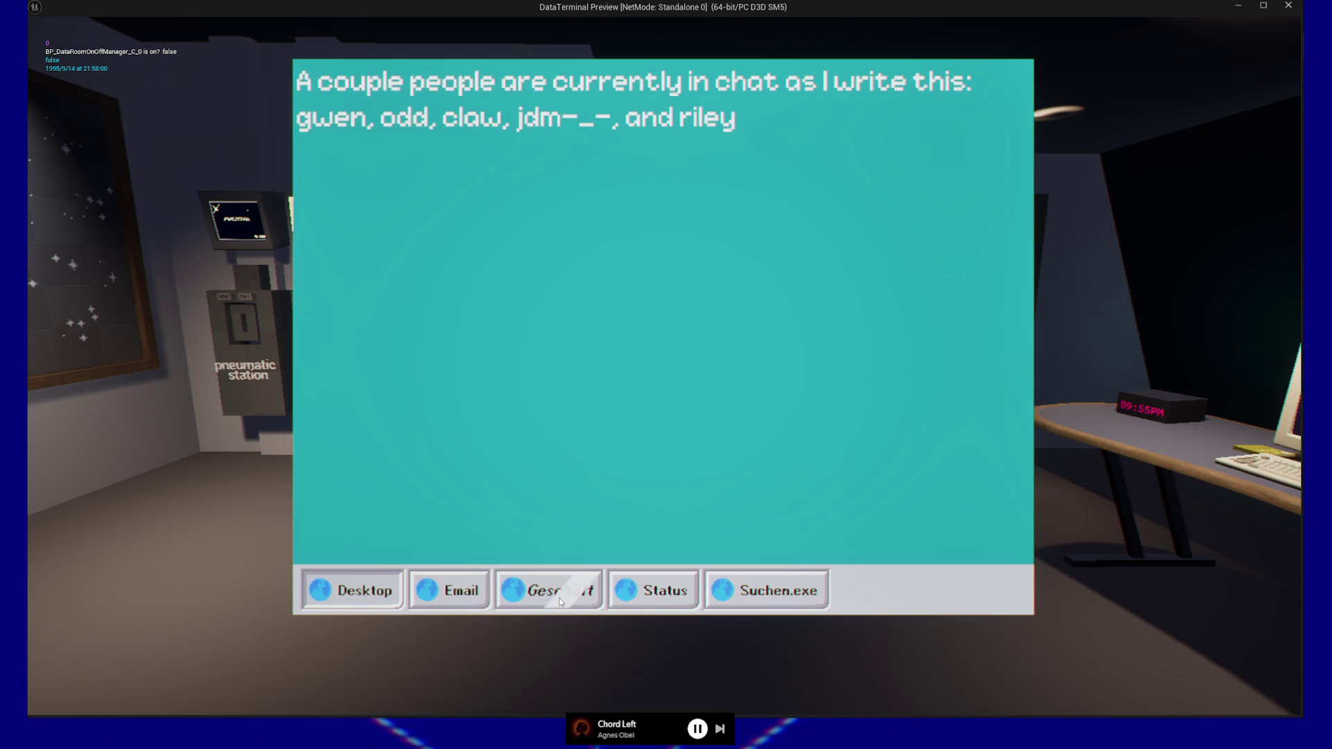
Quit the game preview and return to the widget Designer
{"action": "key", "text": "Escape"}
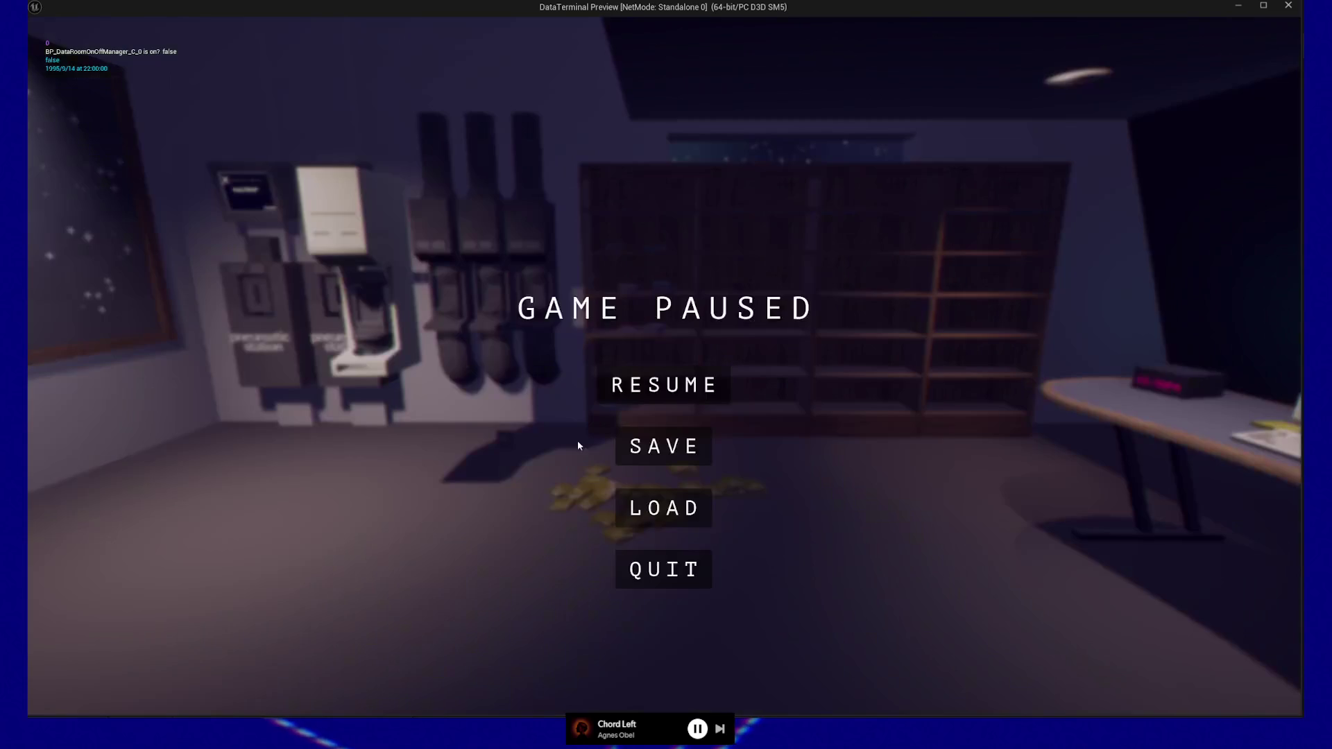
{"action": "left_click", "coordinate": [638, 555]}
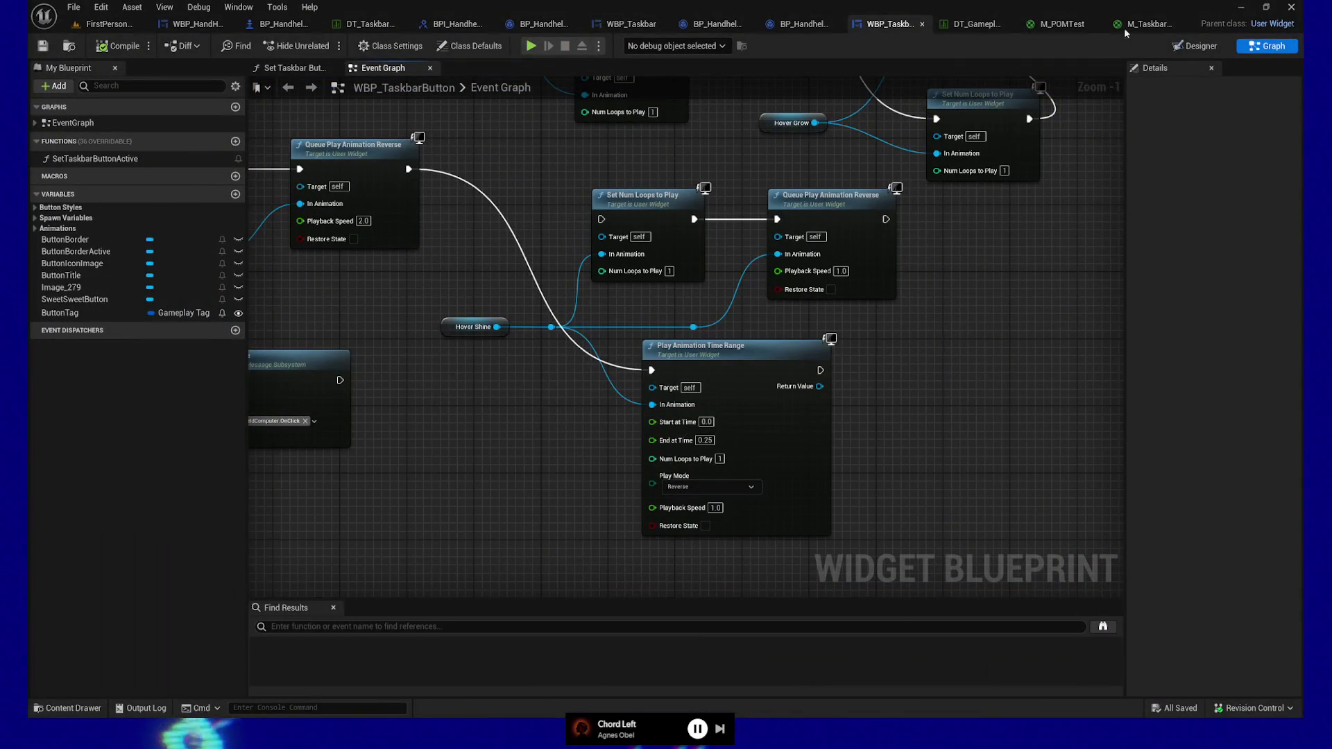
{"action": "left_click", "coordinate": [1193, 47]}
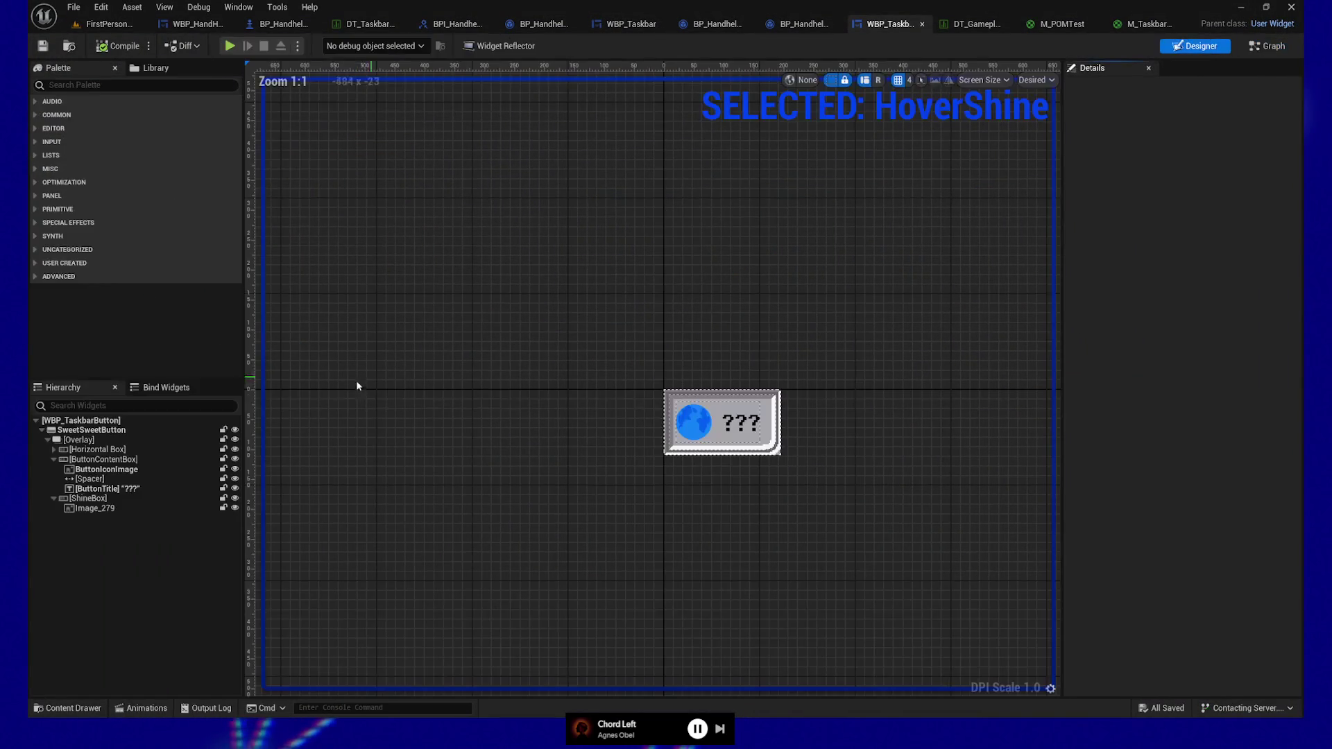
Move ShineBox ahead of ButtonContentBox inside the button's Overlay
{"action": "left_click", "coordinate": [55, 499]}
{"action": "left_click", "coordinate": [56, 461]}
{"action": "mouse_move", "coordinate": [106, 470]}
{"action": "left_mouse_down"}
{"action": "mouse_move", "coordinate": [71, 449]}
{"action": "mouse_move", "coordinate": [72, 473]}
{"action": "left_mouse_up"}
Compile and save the widget blueprint, then start a Play session
{"action": "left_click", "coordinate": [117, 46]}
{"action": "left_click", "coordinate": [42, 45]}
{"action": "left_click", "coordinate": [240, 47]}
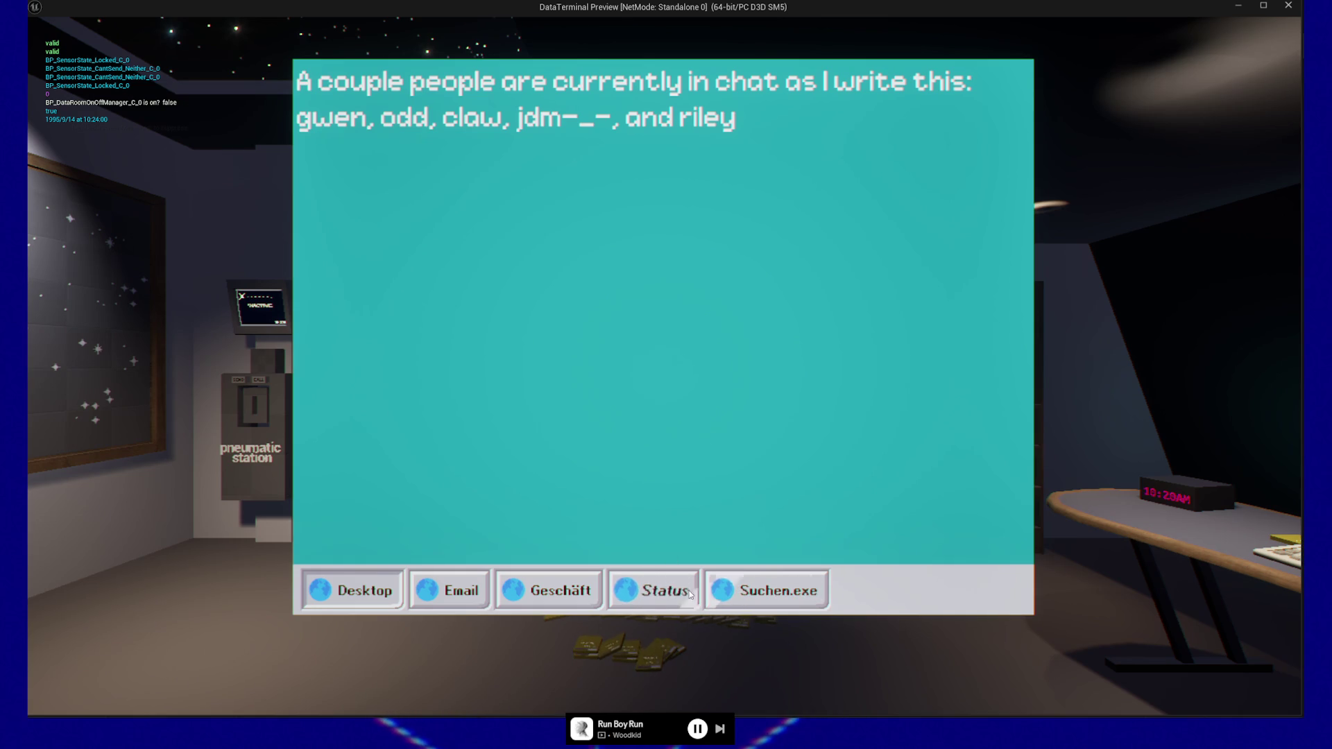
Leave the terminal screen, pause the game and quit the preview to the editor
{"action": "key", "text": "Escape"}
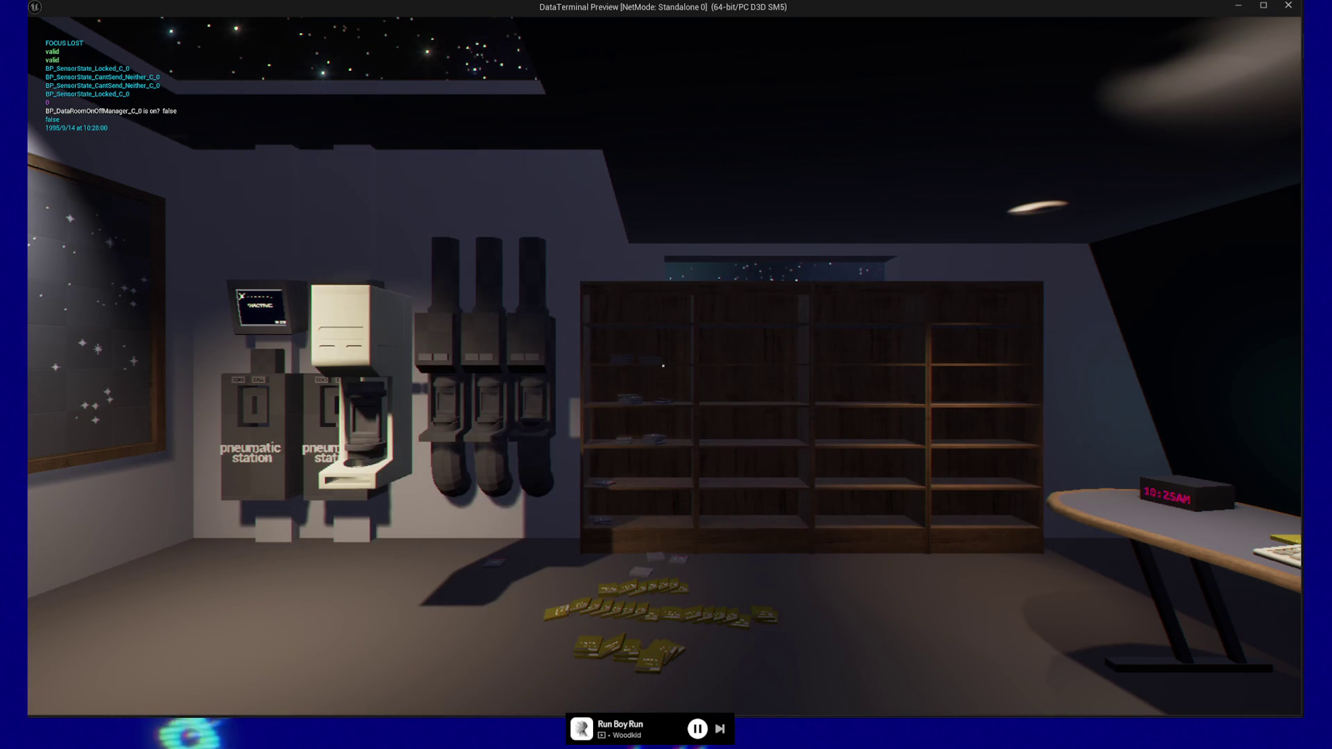
{"action": "key", "text": "Escape"}
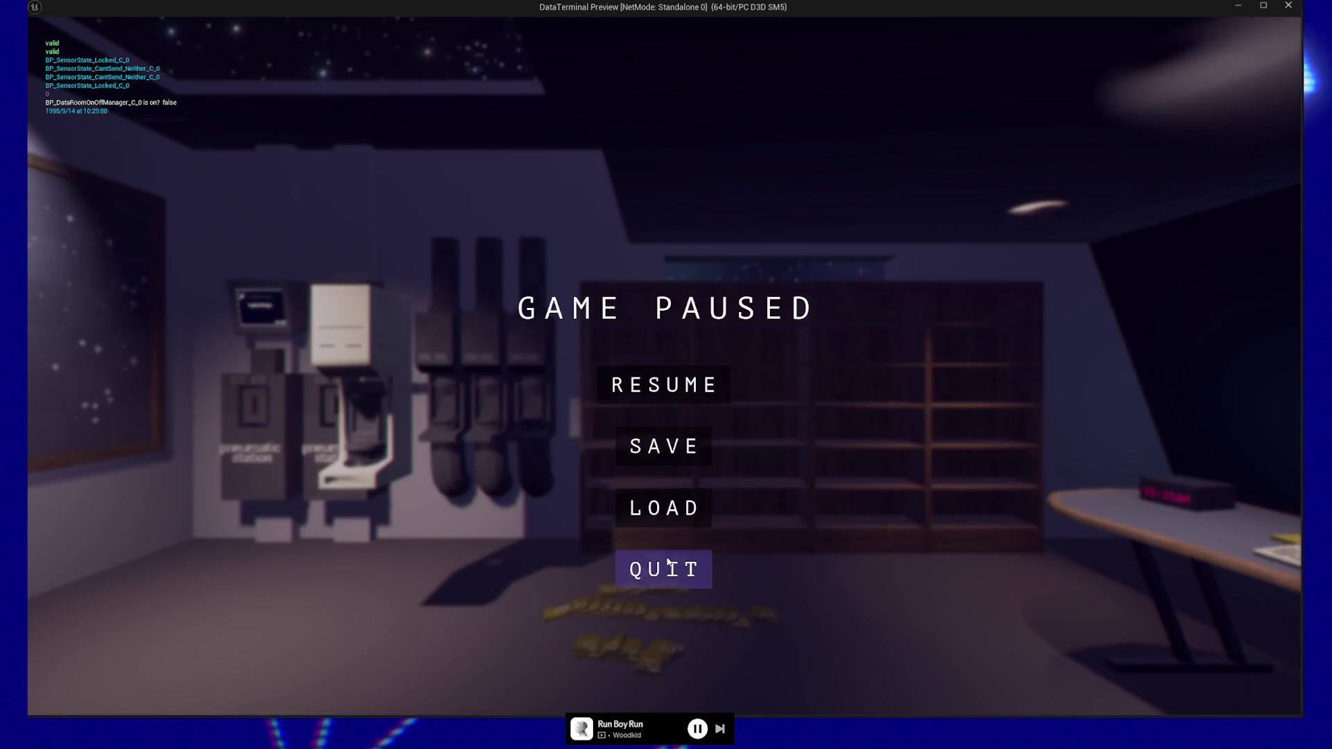
{"action": "left_click", "coordinate": [667, 563]}
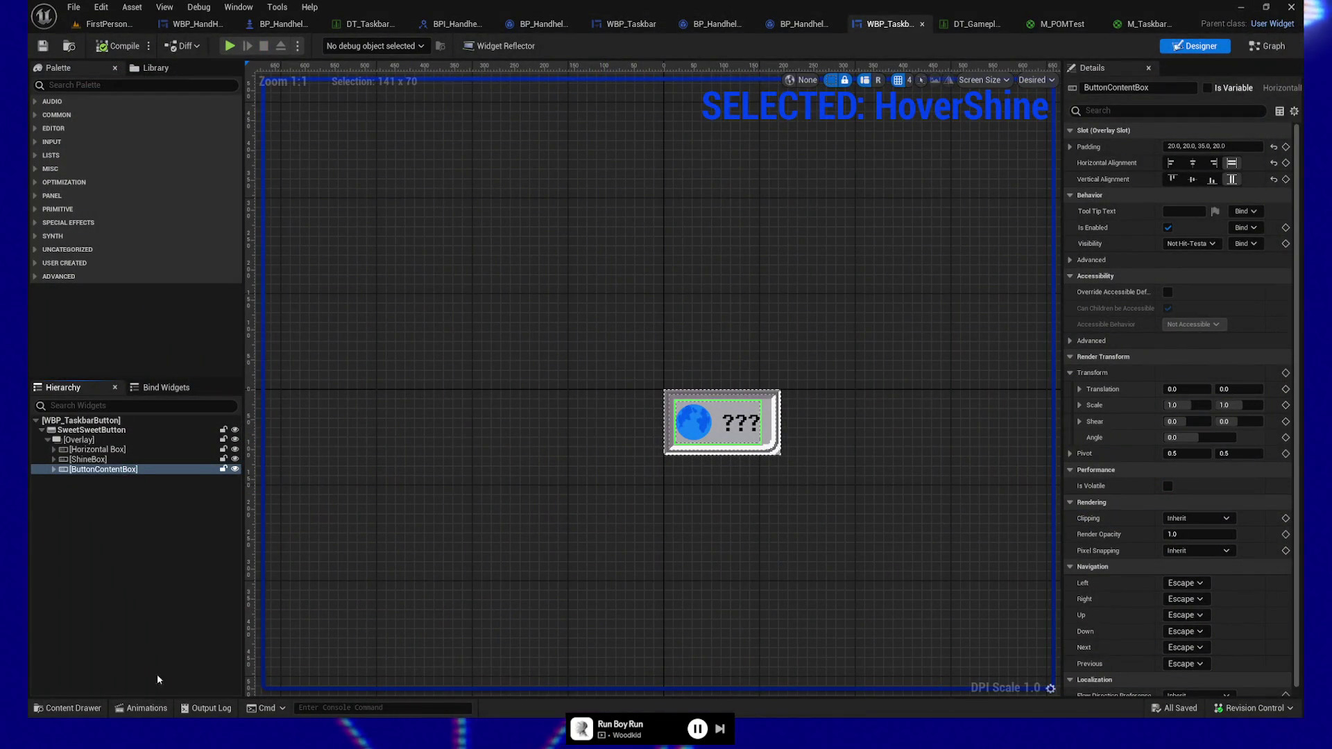
{"action": "left_click", "coordinate": [136, 707]}
{"action": "left_click", "coordinate": [59, 545]}
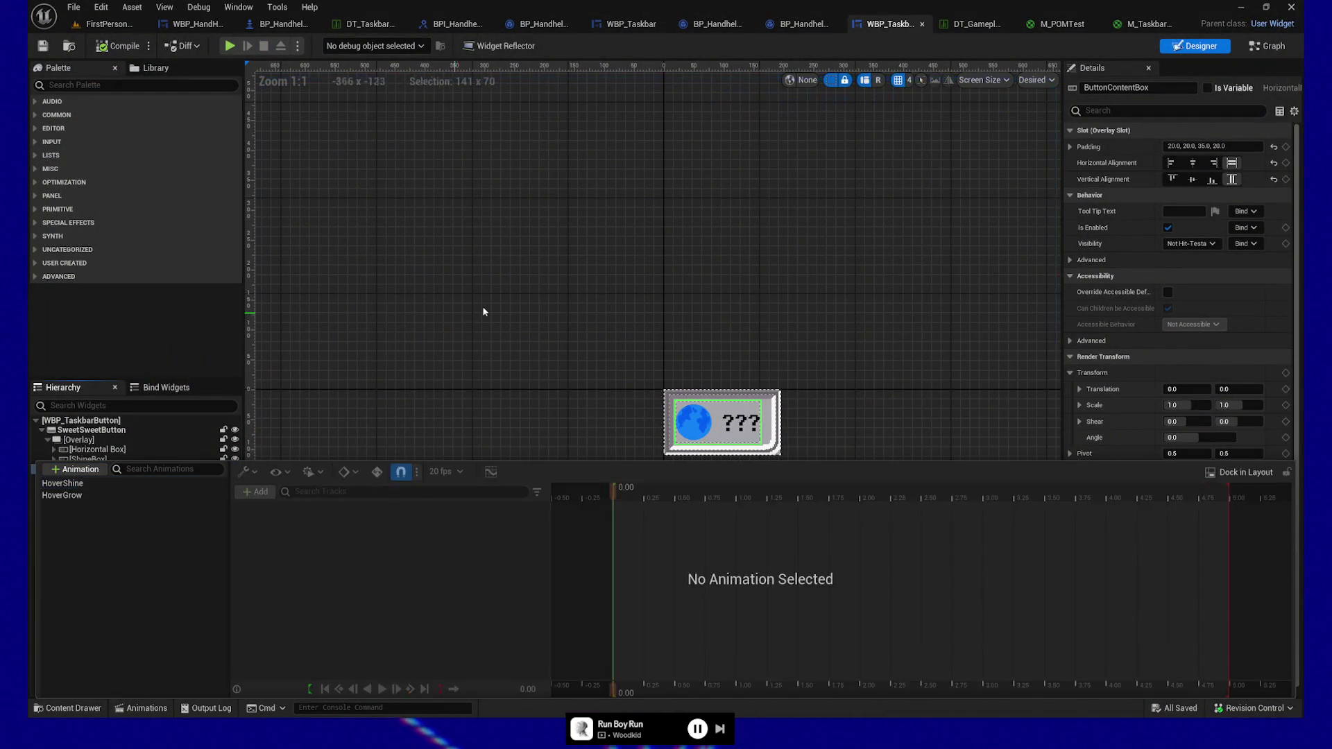
{"action": "left_click", "coordinate": [484, 309]}
{"action": "scroll", "coordinate": [690, 532], "scroll_direction": "up", "scroll_amount": 2}
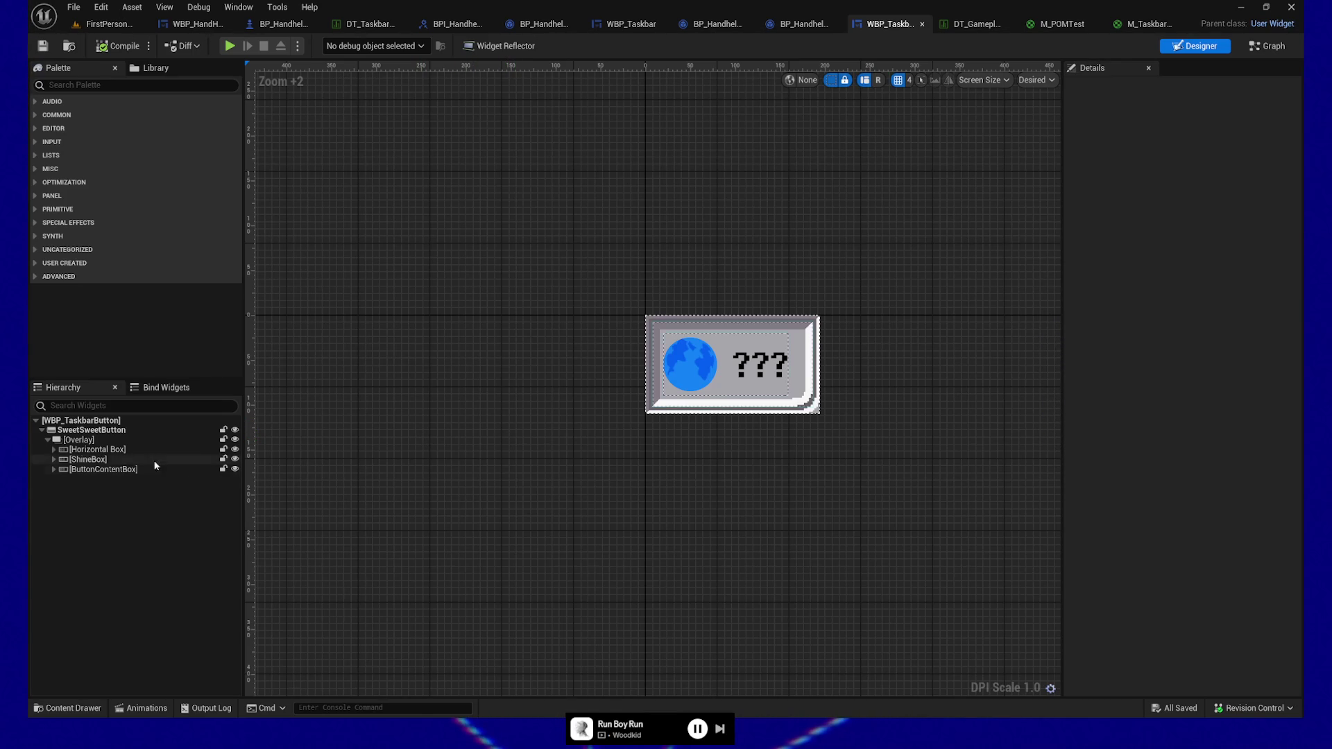
{"action": "left_click", "coordinate": [55, 470]}
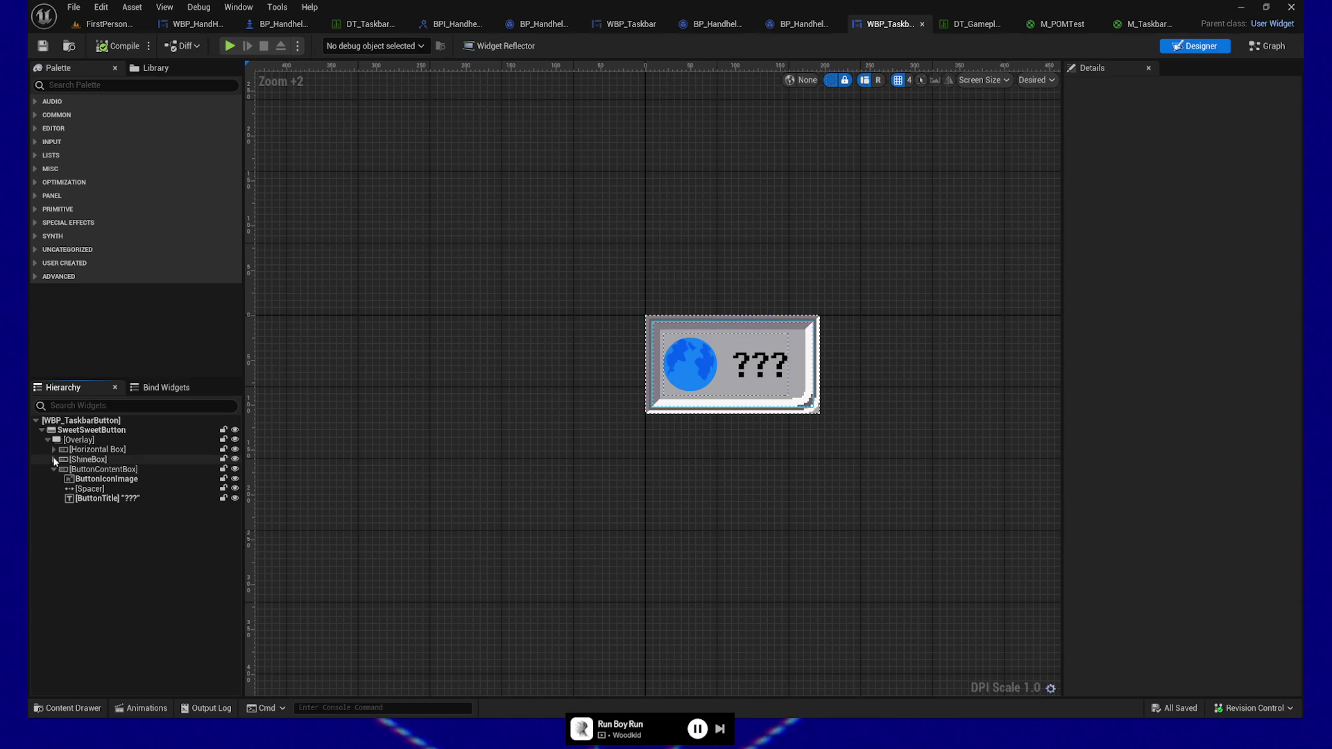
Duplicate ShineBox with its Image_279 shine image, creating ShineBox_1
{"action": "left_click", "coordinate": [54, 460]}
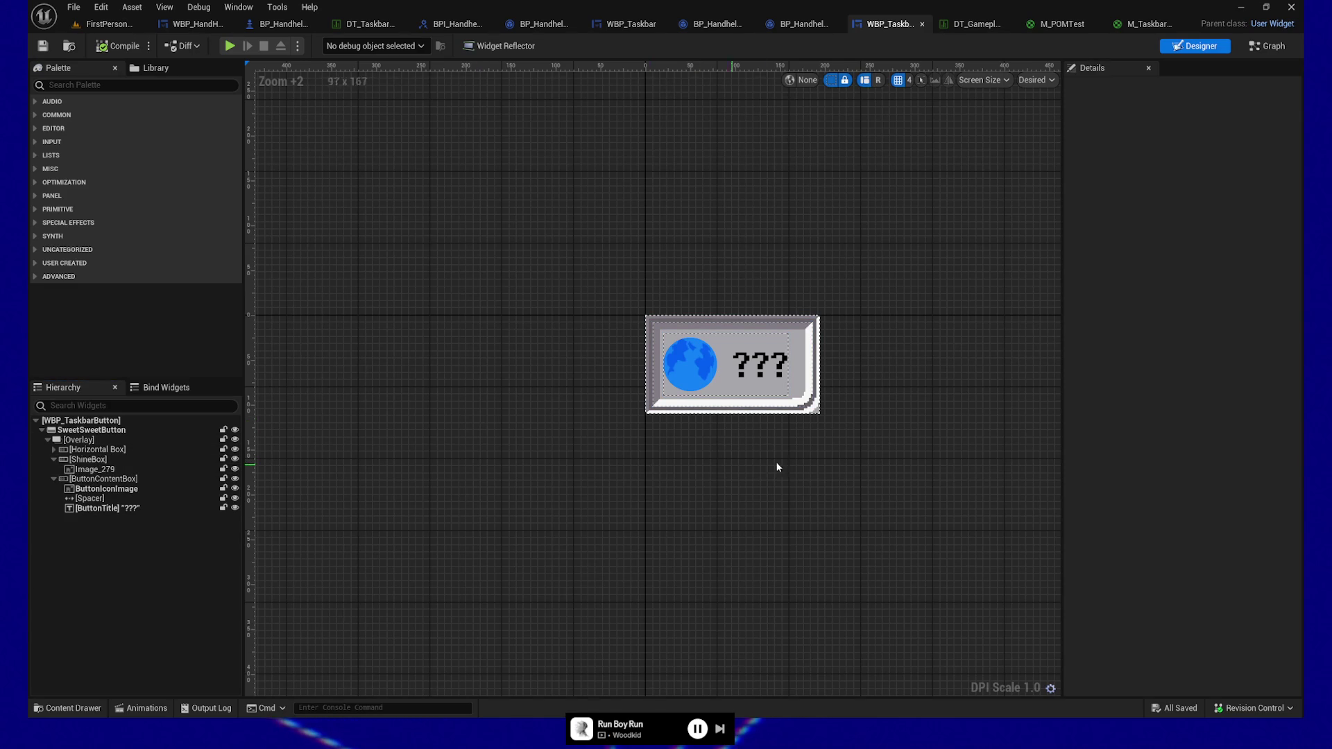
{"action": "scroll", "coordinate": [778, 468], "scroll_direction": "up", "scroll_amount": 1}
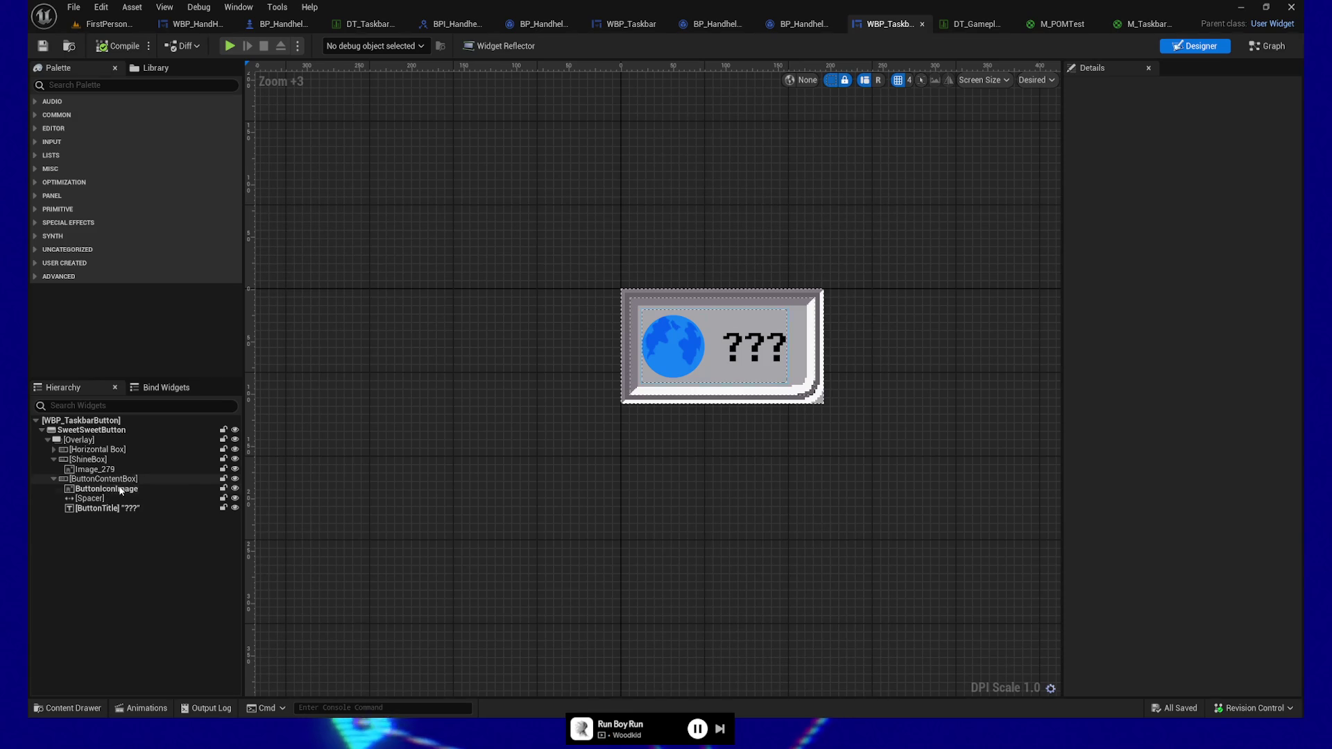
{"action": "left_click", "coordinate": [90, 469]}
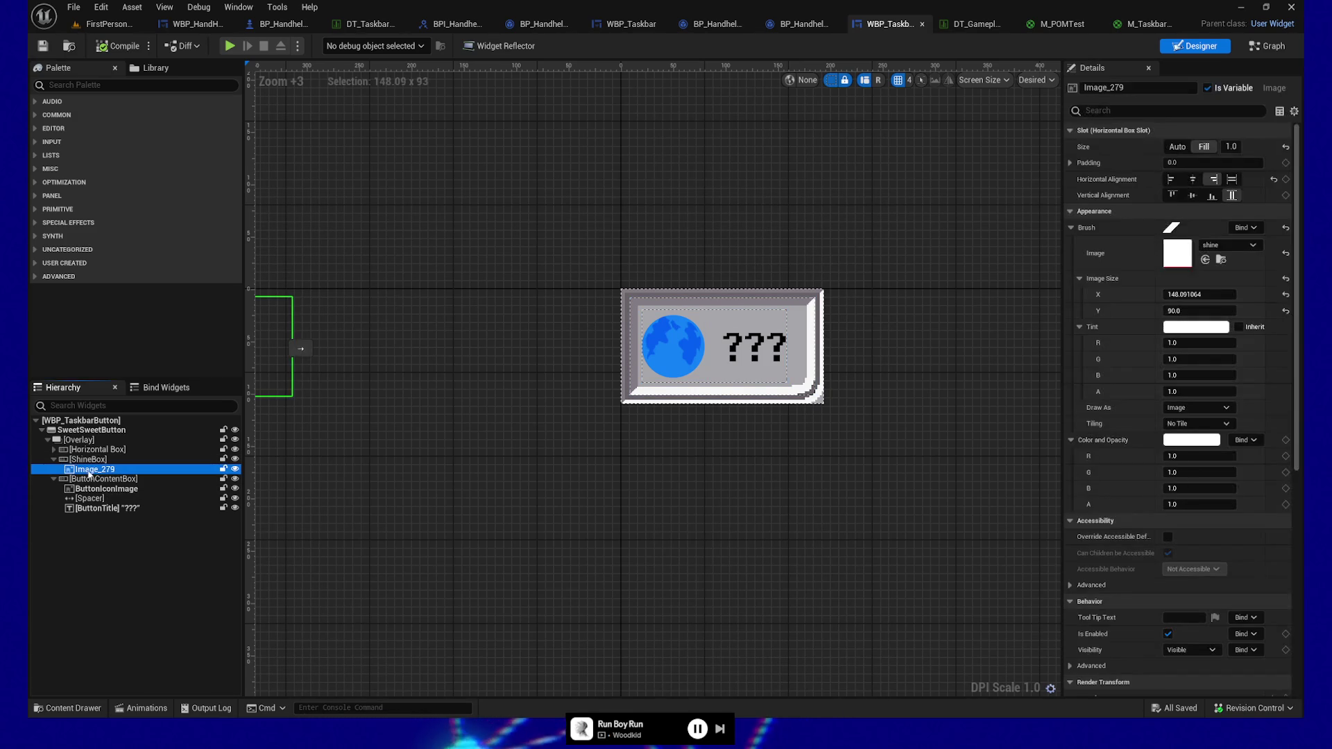
{"action": "left_click", "coordinate": [114, 460]}
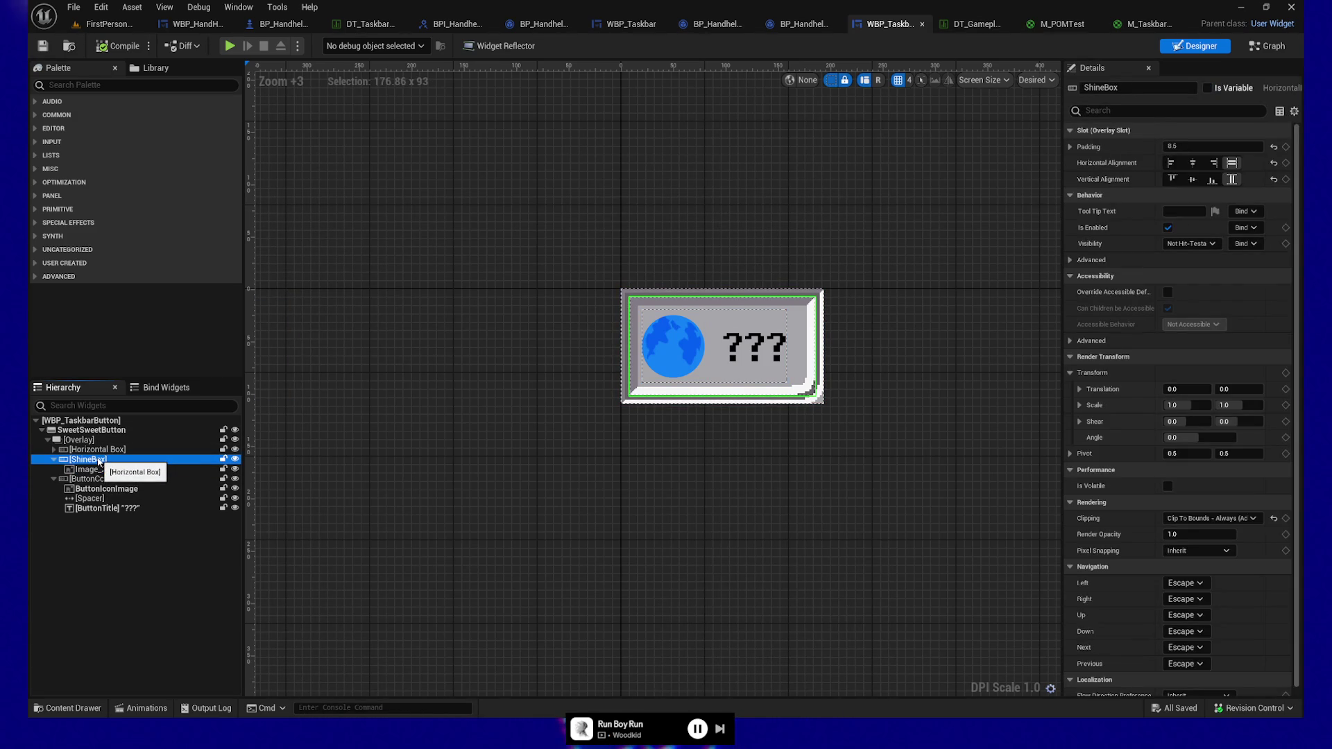
{"action": "key", "text": "ctrl+c"}
{"action": "key", "text": "ctrl+v"}
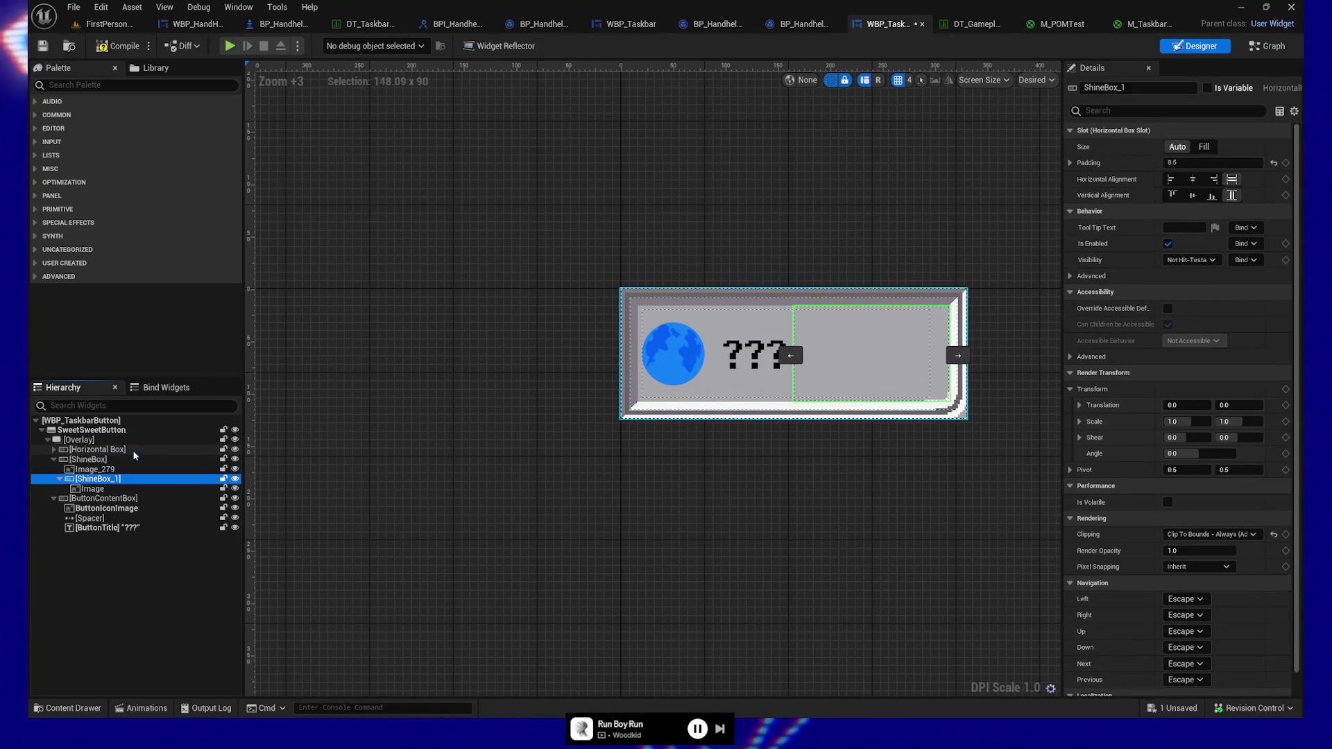
Move ShineBox_1 directly into the Overlay and reset its Image's Brush and Translation
{"action": "left_click_drag", "start_coordinate": [97, 479], "coordinate": [87, 441]}
{"action": "left_click", "coordinate": [81, 529]}
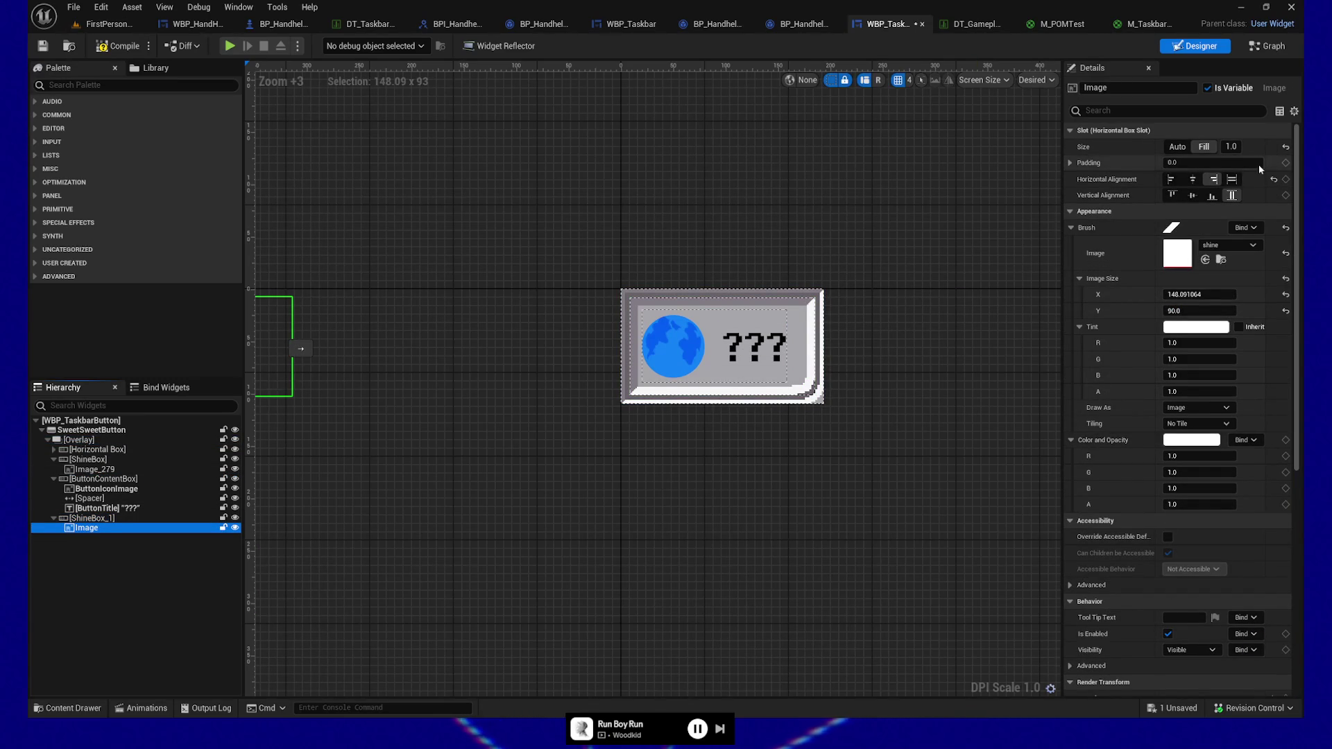
{"action": "left_click", "coordinate": [1285, 228]}
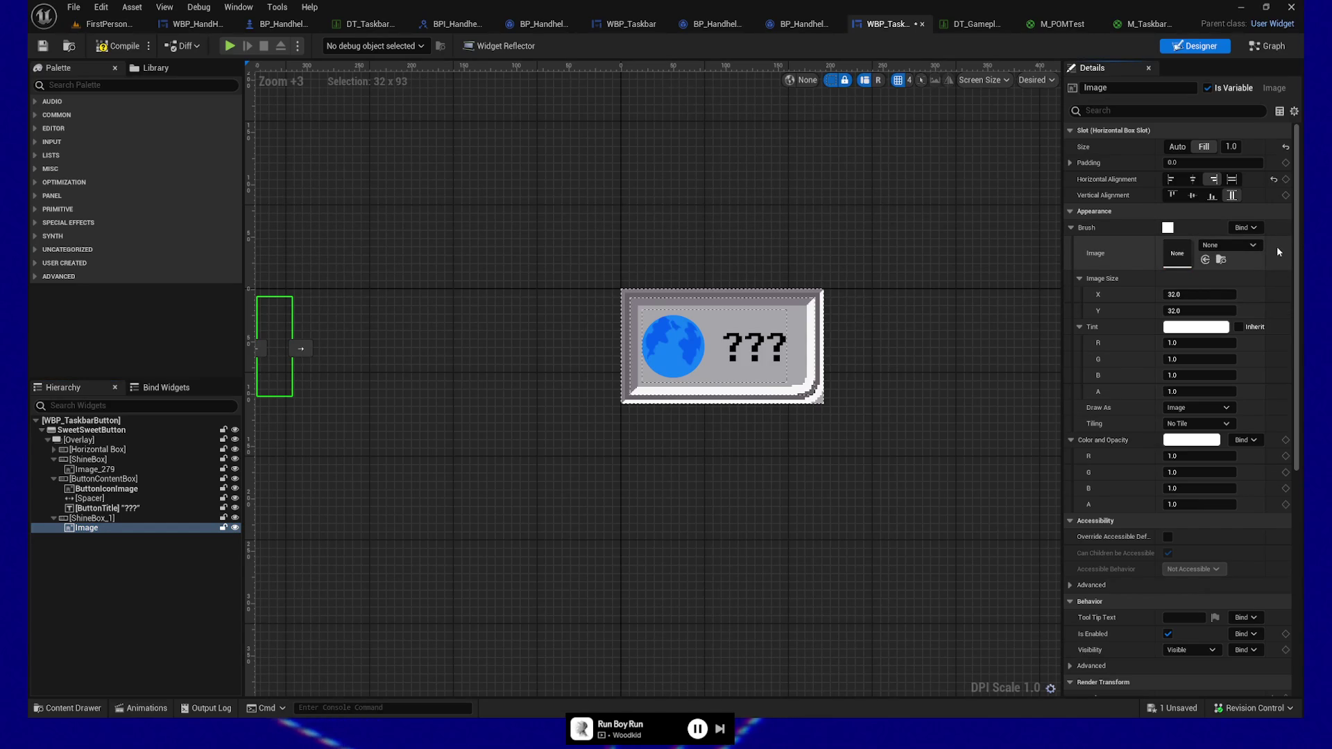
{"action": "scroll", "coordinate": [1261, 533], "scroll_direction": "down", "scroll_amount": 3}
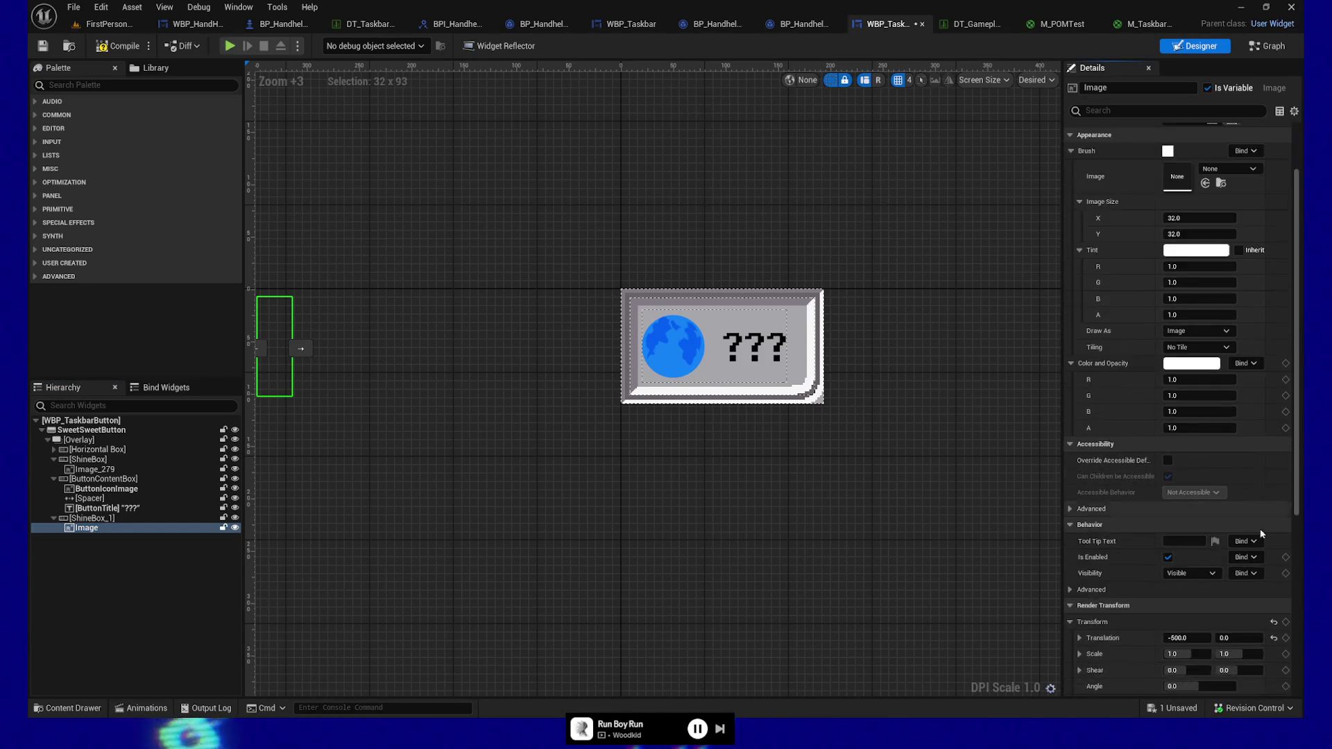
{"action": "scroll", "coordinate": [1261, 533], "scroll_direction": "down", "scroll_amount": 2}
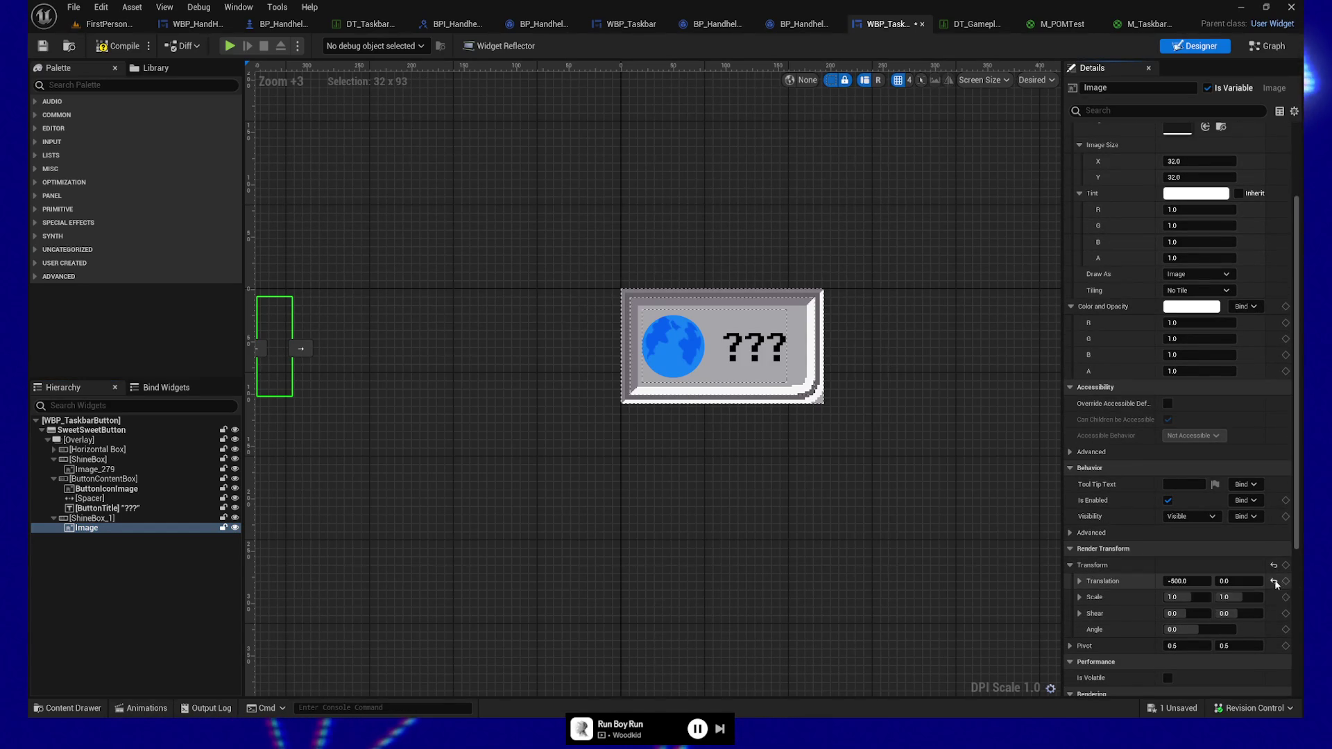
{"action": "left_click", "coordinate": [1276, 583]}
Align the ShineBox_1 Image to Top with Horizontal Fill and open its Tint colour
{"action": "scroll", "coordinate": [1275, 575], "scroll_direction": "up", "scroll_amount": 5}
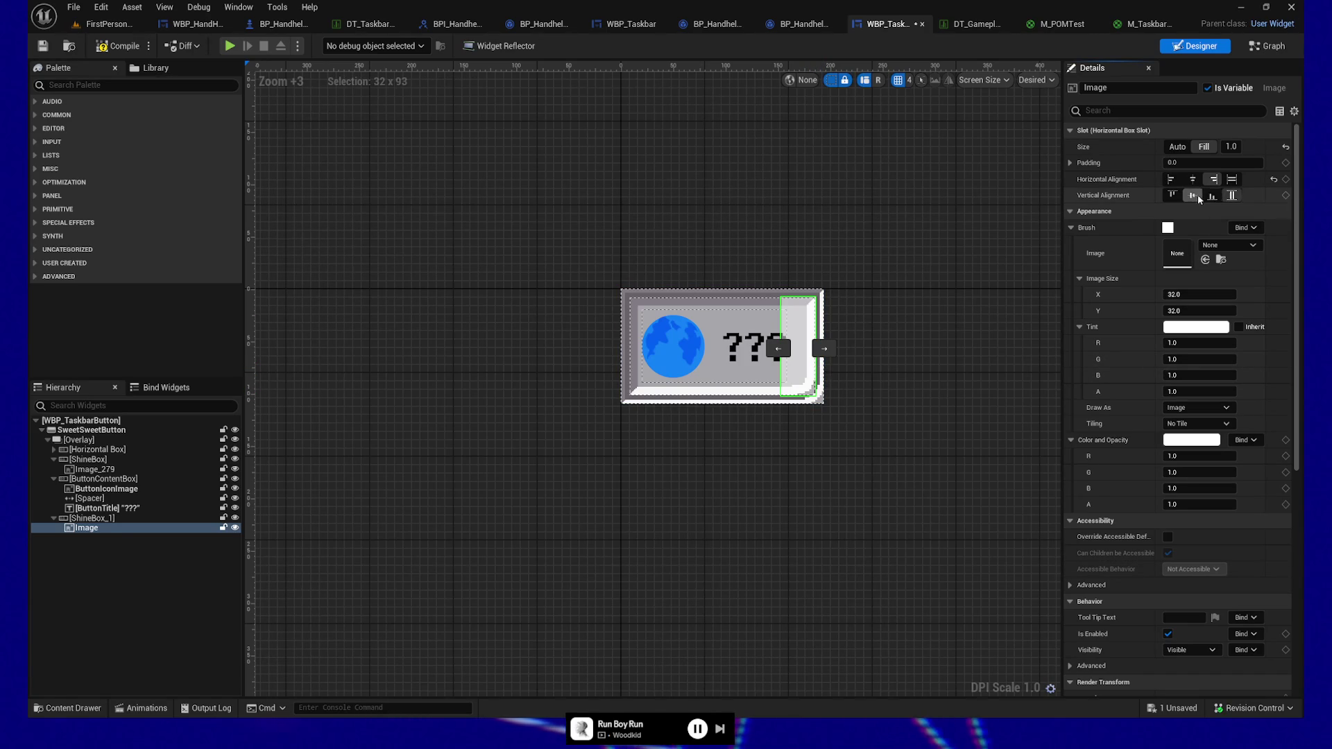
{"action": "left_click", "coordinate": [1172, 196]}
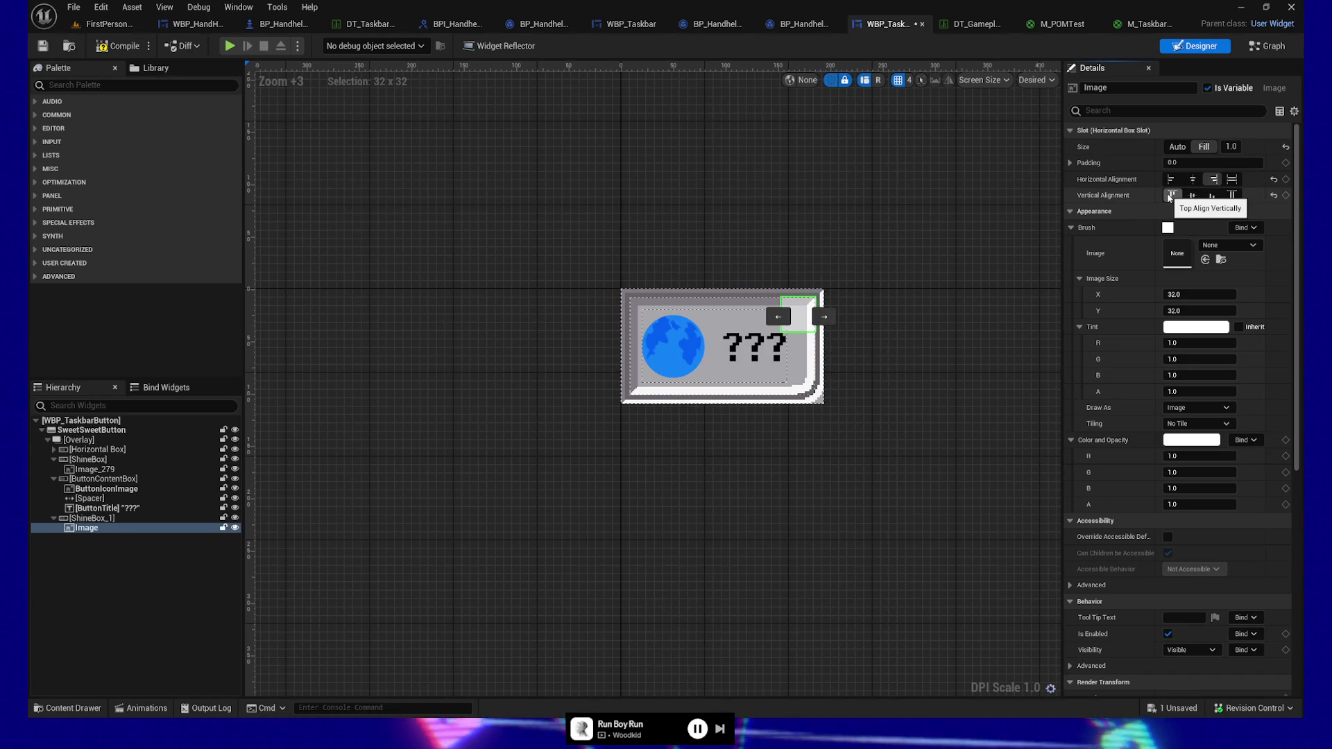
{"action": "left_click", "coordinate": [1234, 180]}
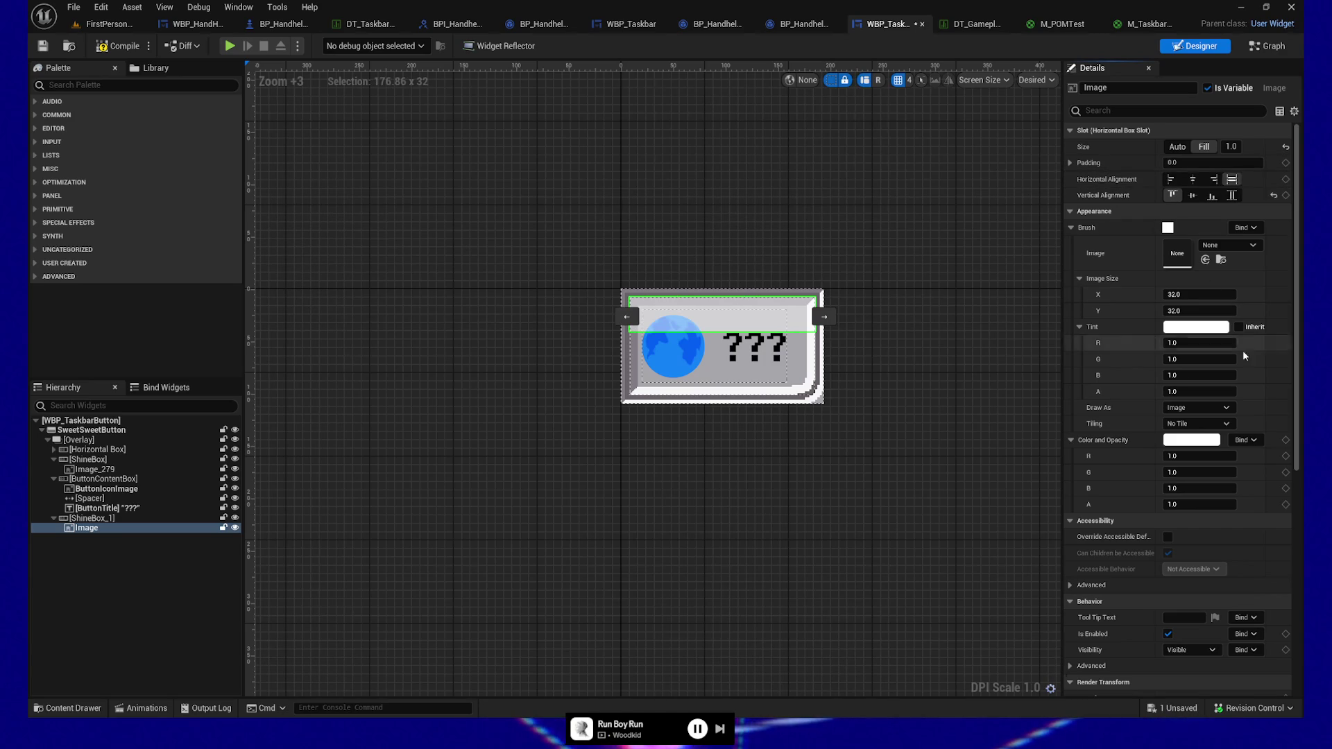
{"action": "left_click", "coordinate": [1200, 328]}
Tint the ShineBox_1 Image a desaturated near-black (value about 0.024) and confirm
{"action": "left_click_drag", "start_coordinate": [1147, 416], "coordinate": [1151, 485]}
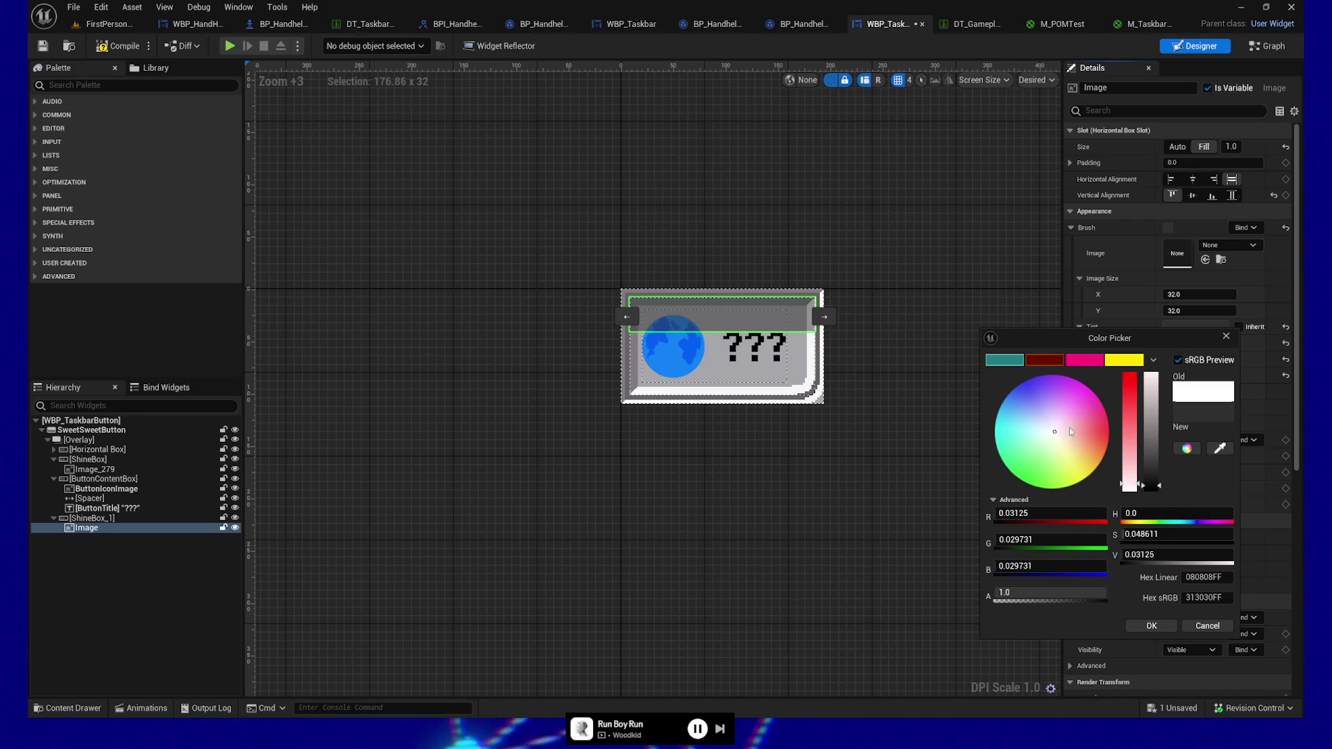
{"action": "type", "text": "0.024"}
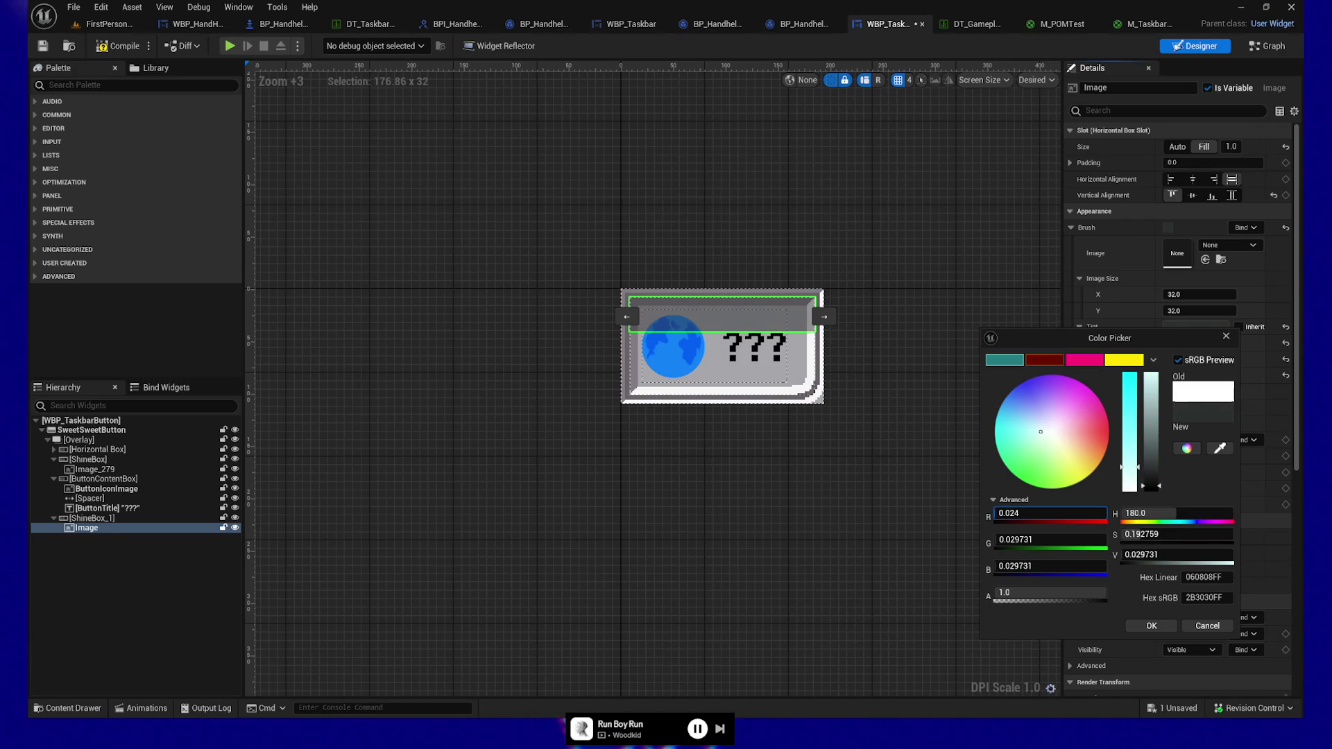
{"action": "mouse_move", "coordinate": [1145, 476]}
{"action": "left_mouse_down"}
{"action": "mouse_move", "coordinate": [1179, 511]}
{"action": "mouse_move", "coordinate": [1209, 511]}
{"action": "left_mouse_up"}
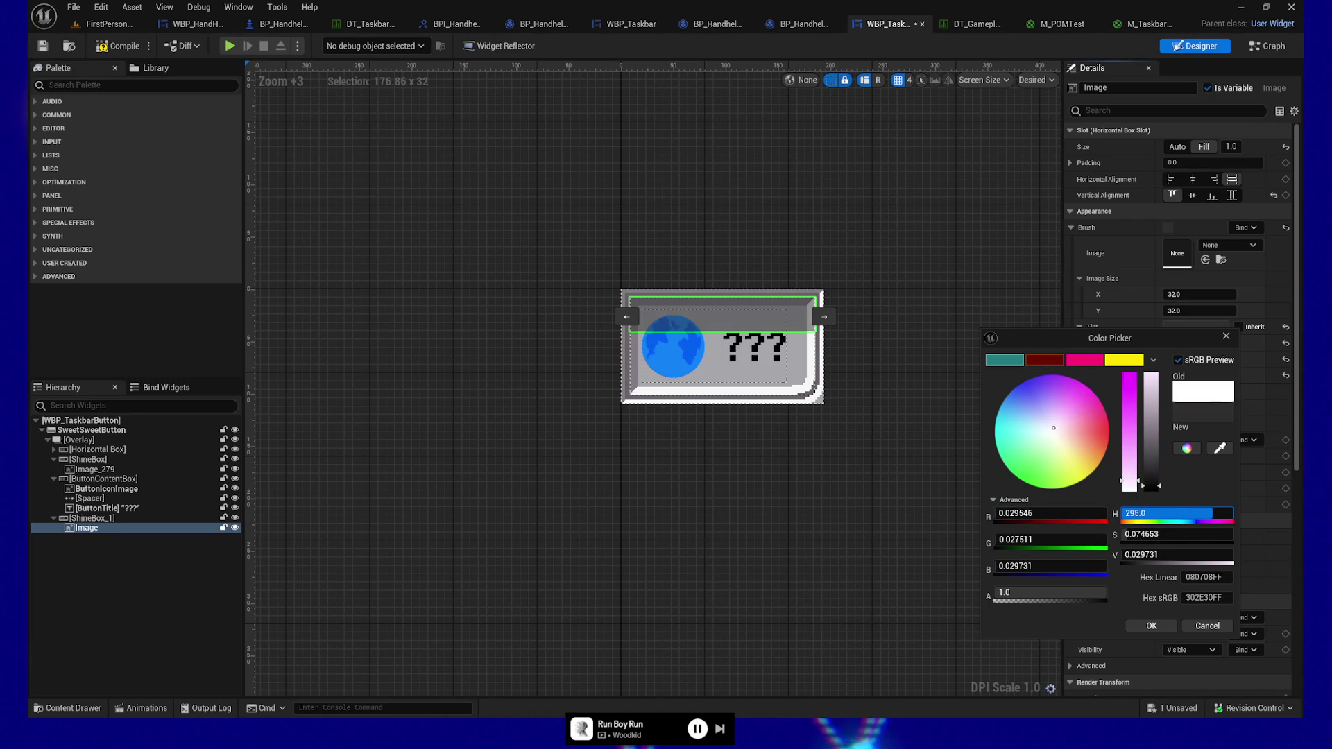
{"action": "left_click_drag", "start_coordinate": [1150, 485], "coordinate": [1150, 481]}
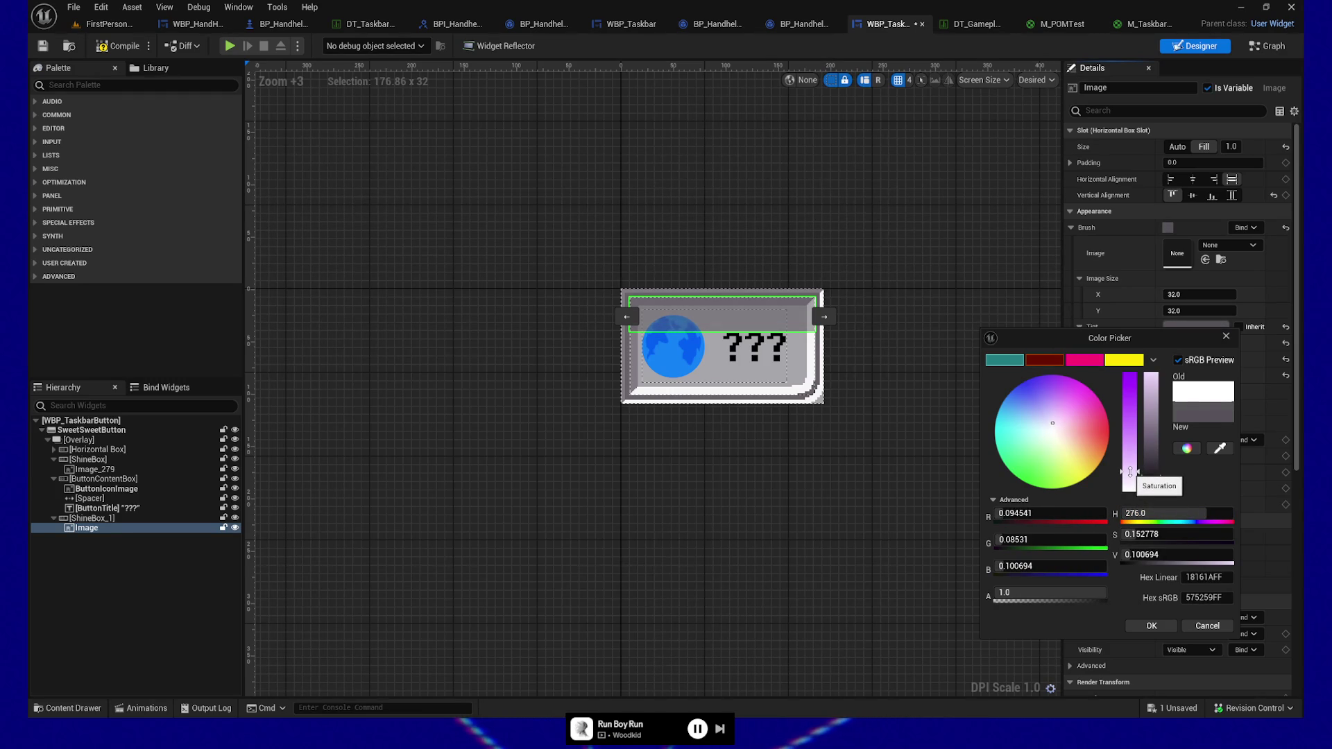
{"action": "left_click", "coordinate": [1145, 626]}
{"action": "left_click", "coordinate": [690, 473]}
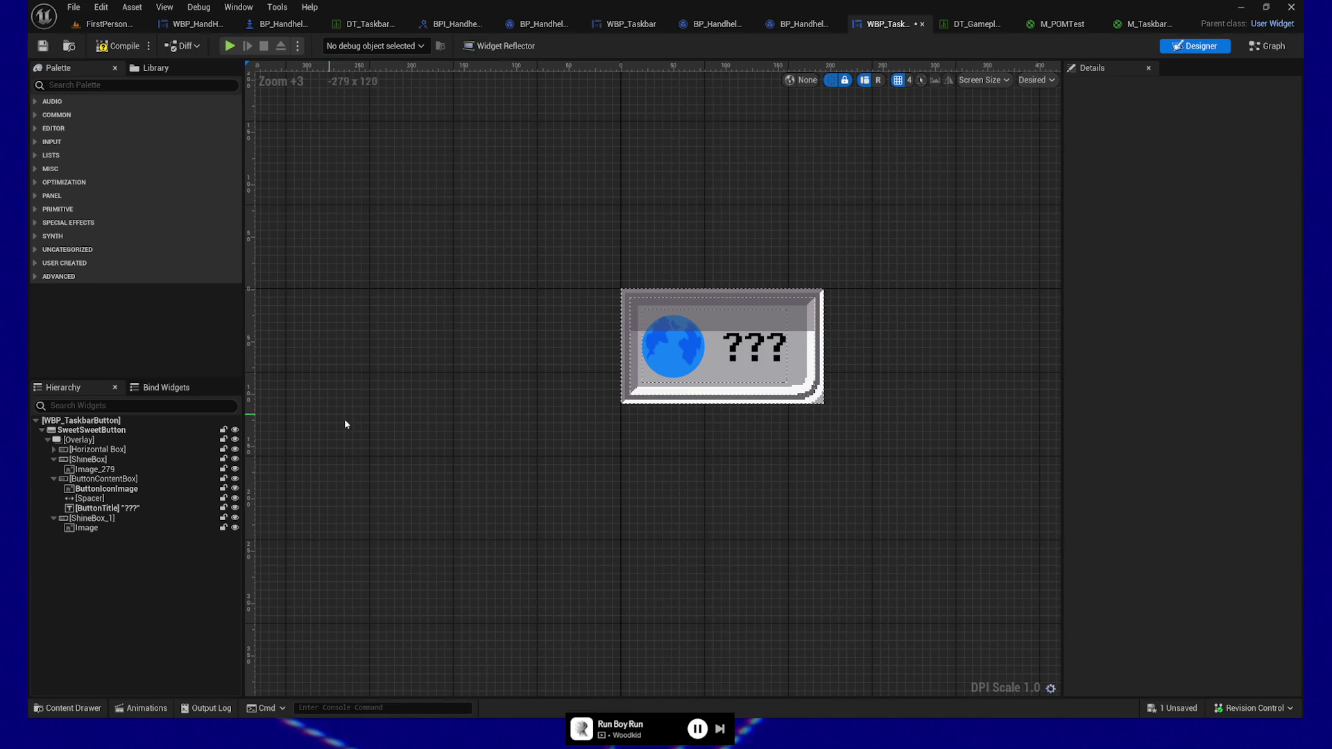
Re-adjust the Image tint to a very dark purplish grey, about V 0.0226
{"action": "left_click", "coordinate": [87, 528]}
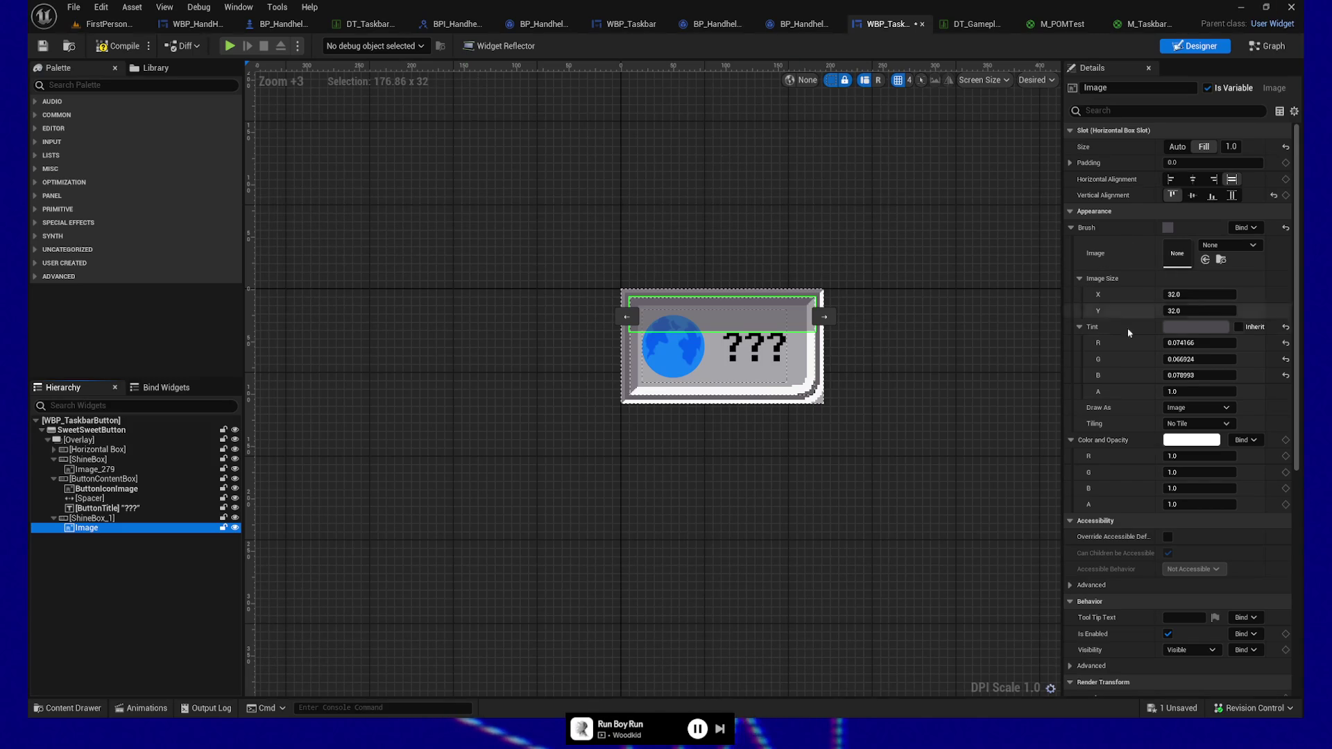
{"action": "left_click", "coordinate": [1190, 327]}
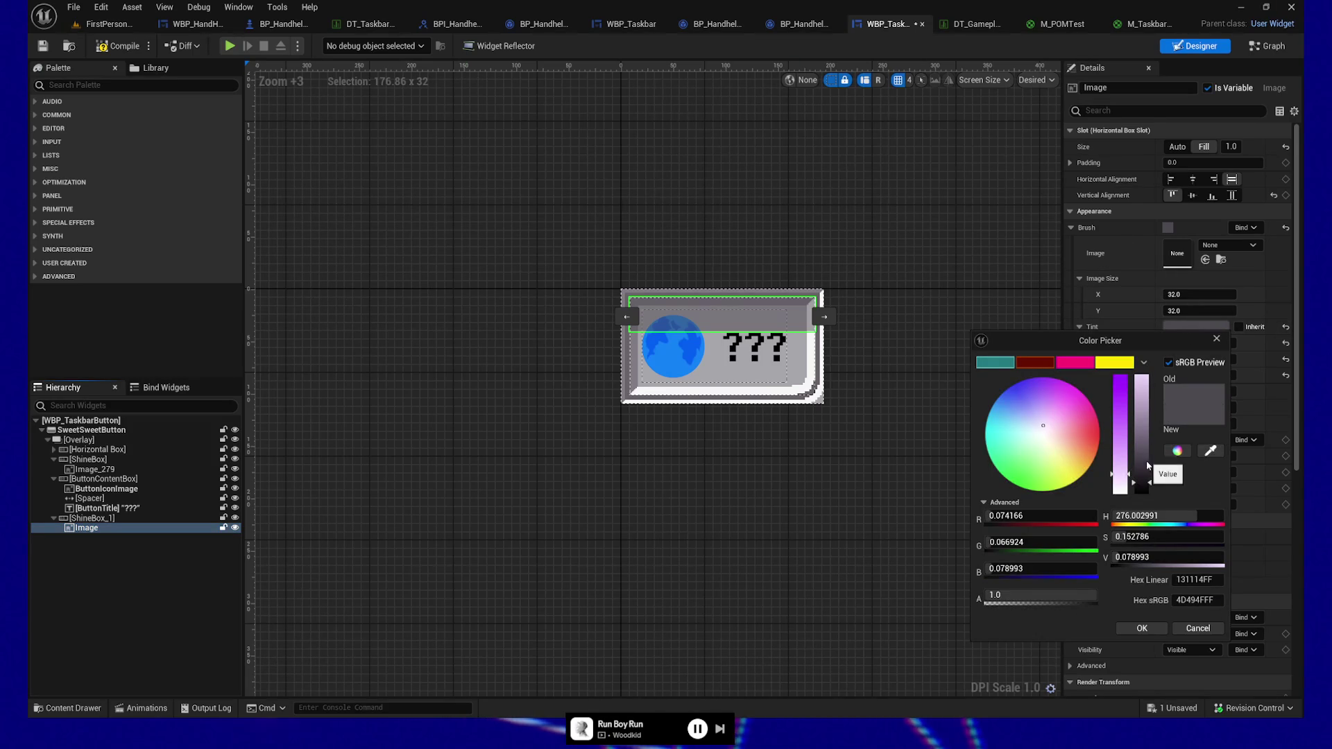
{"action": "left_click_drag", "start_coordinate": [1142, 483], "coordinate": [1141, 490]}
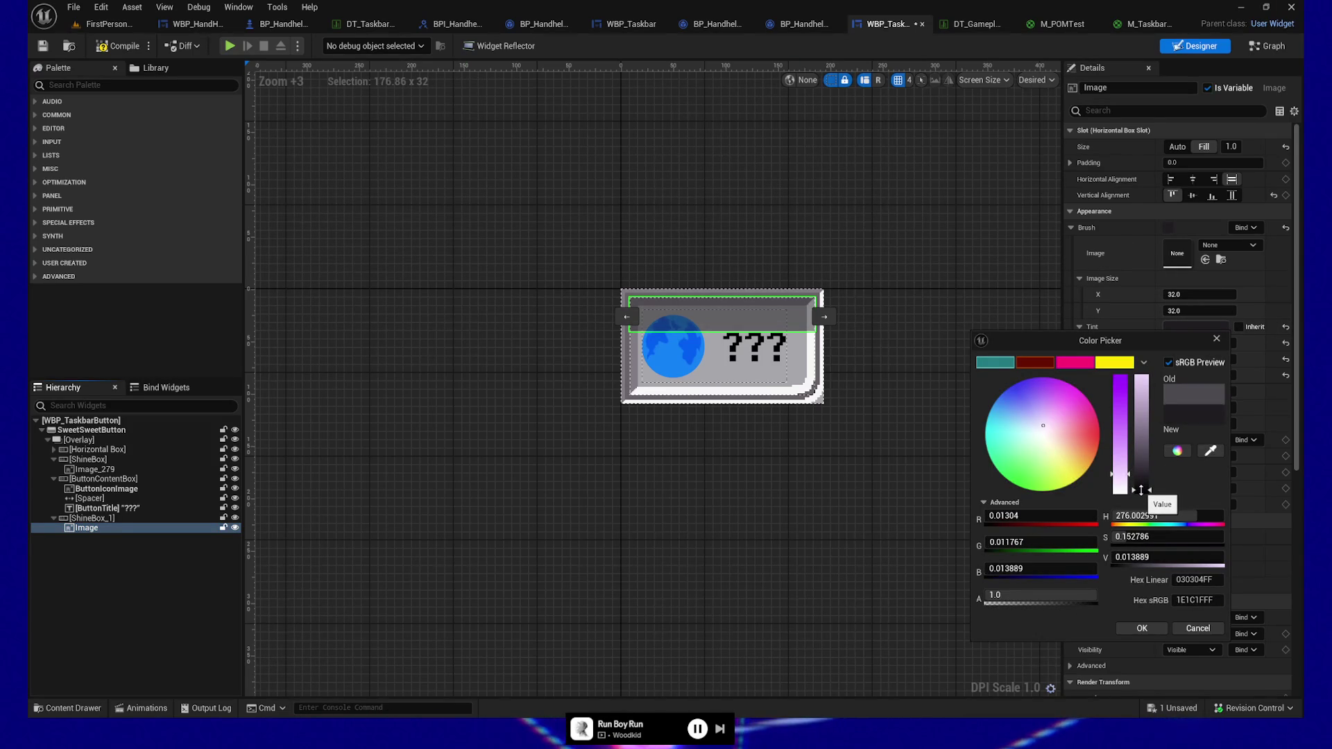
{"action": "left_click_drag", "start_coordinate": [1141, 490], "coordinate": [1124, 460]}
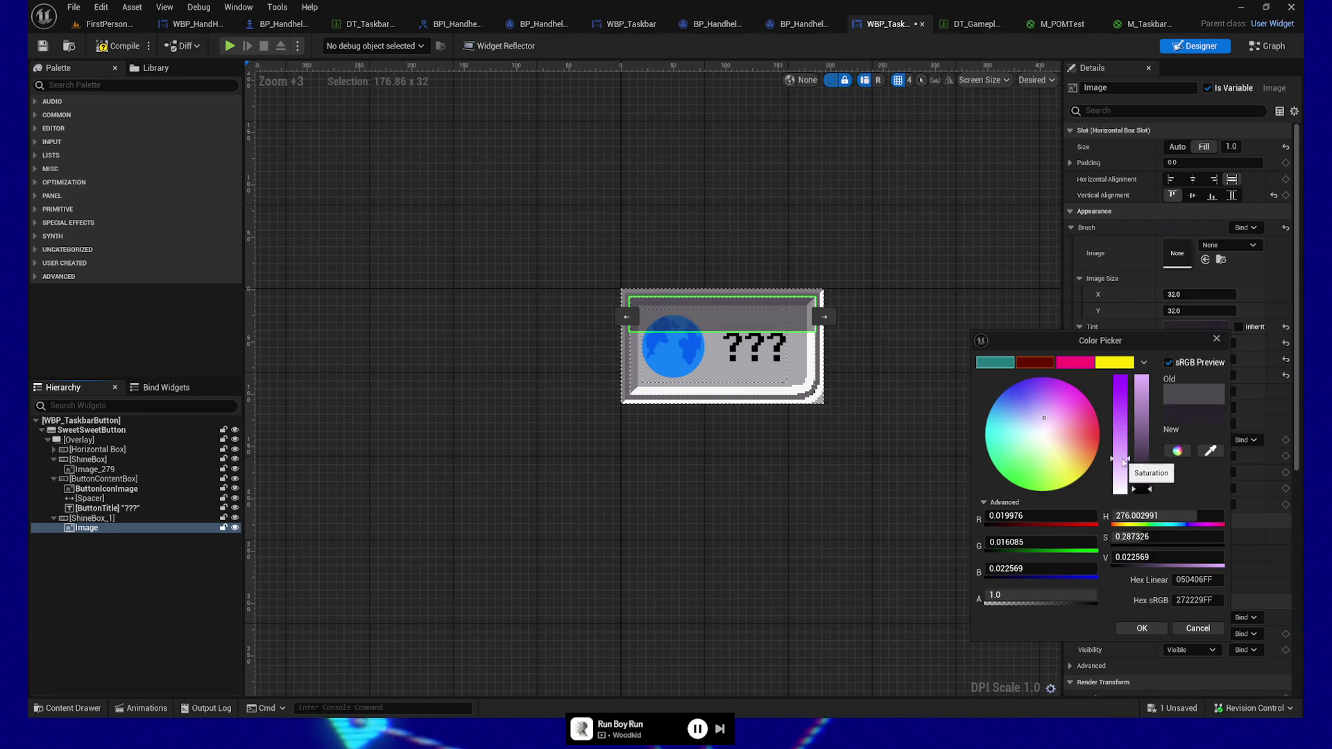
{"action": "left_click", "coordinate": [1141, 628]}
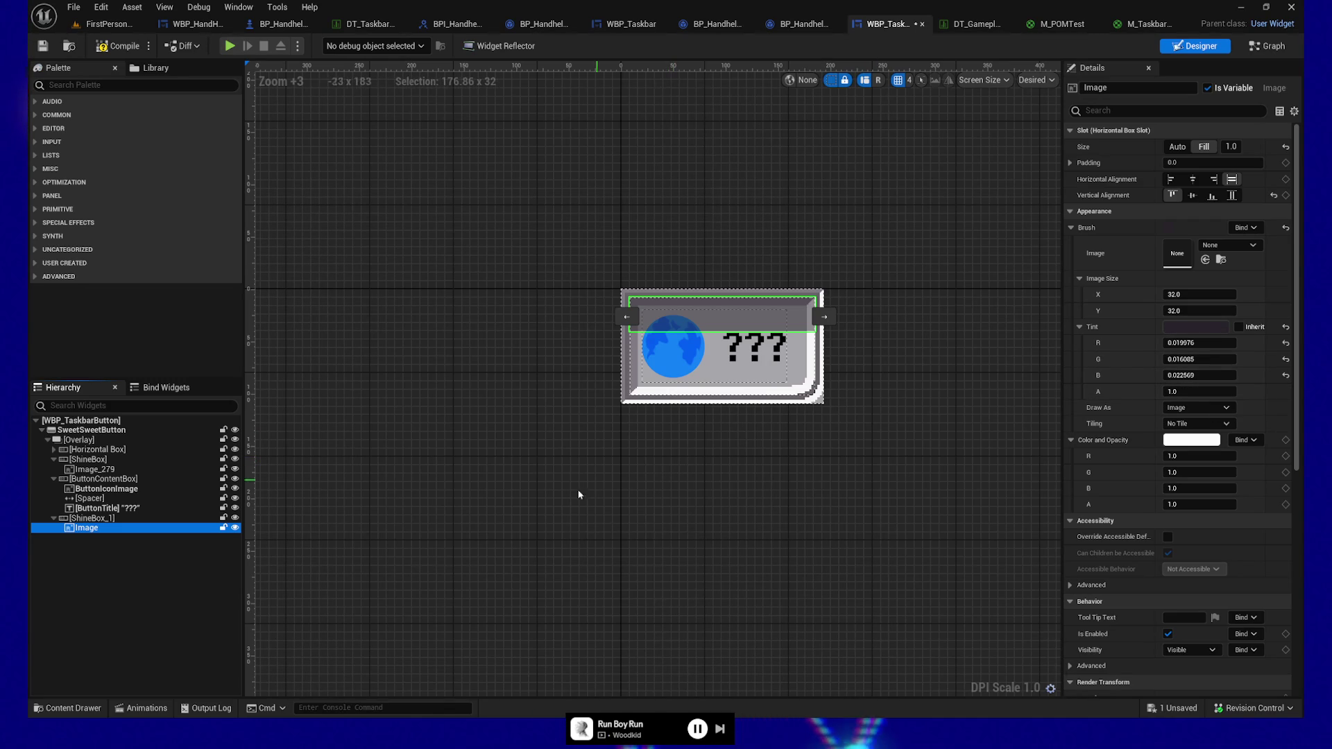
{"action": "left_click", "coordinate": [759, 516]}
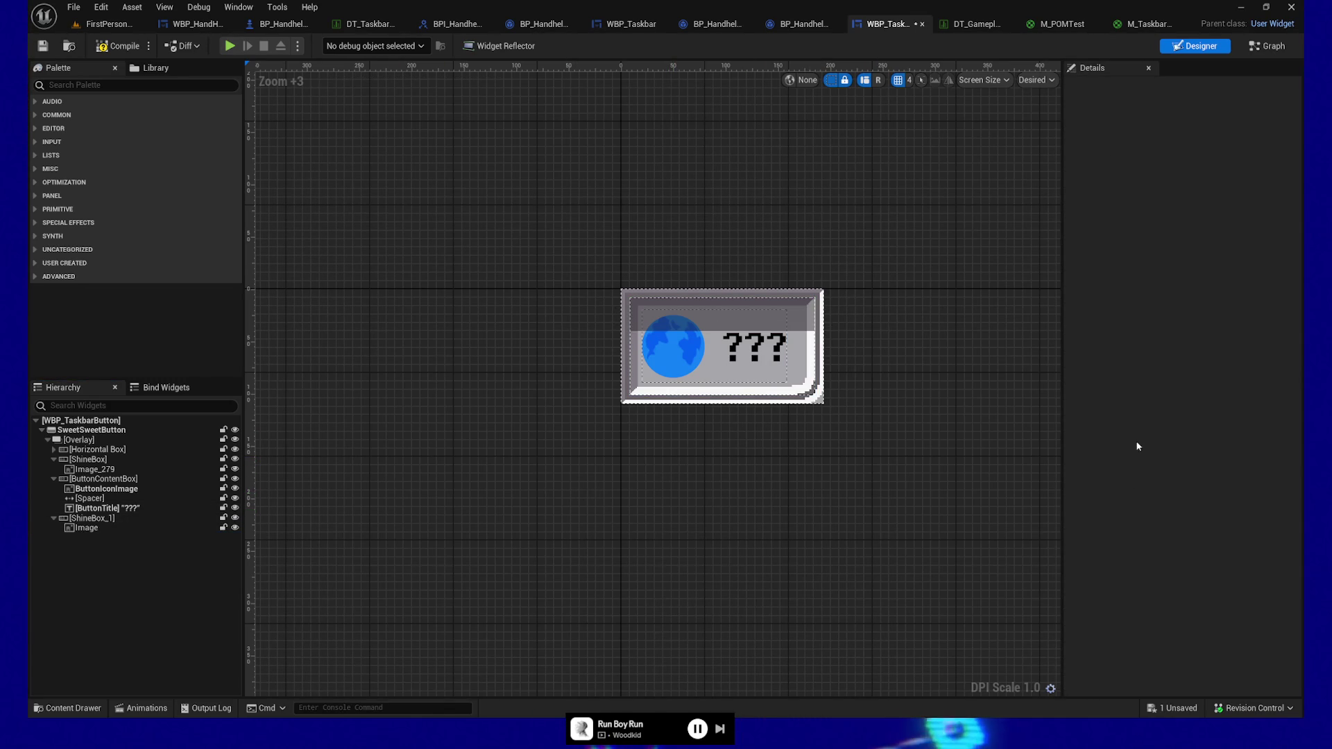
Give the ShineBox_1 overlay Image a Render Opacity of 0.7
{"action": "left_click", "coordinate": [90, 528]}
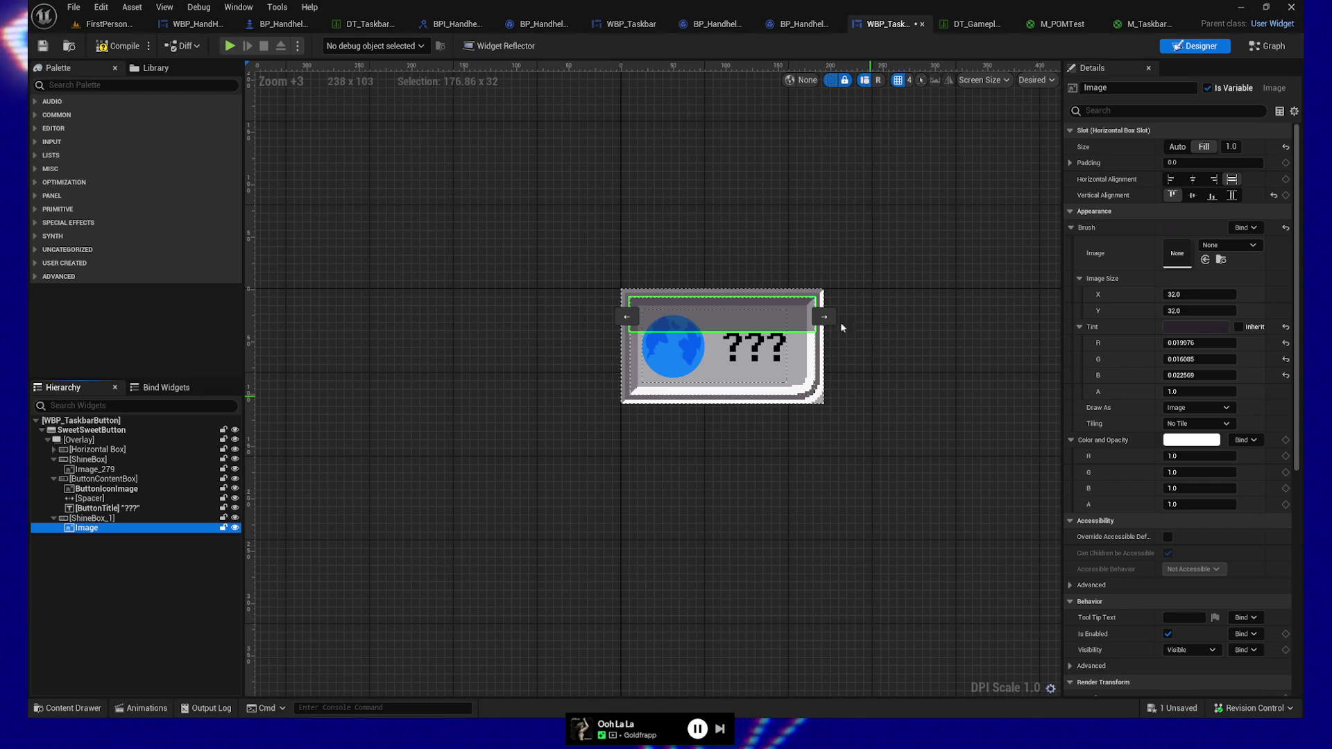
{"action": "left_click", "coordinate": [1204, 392]}
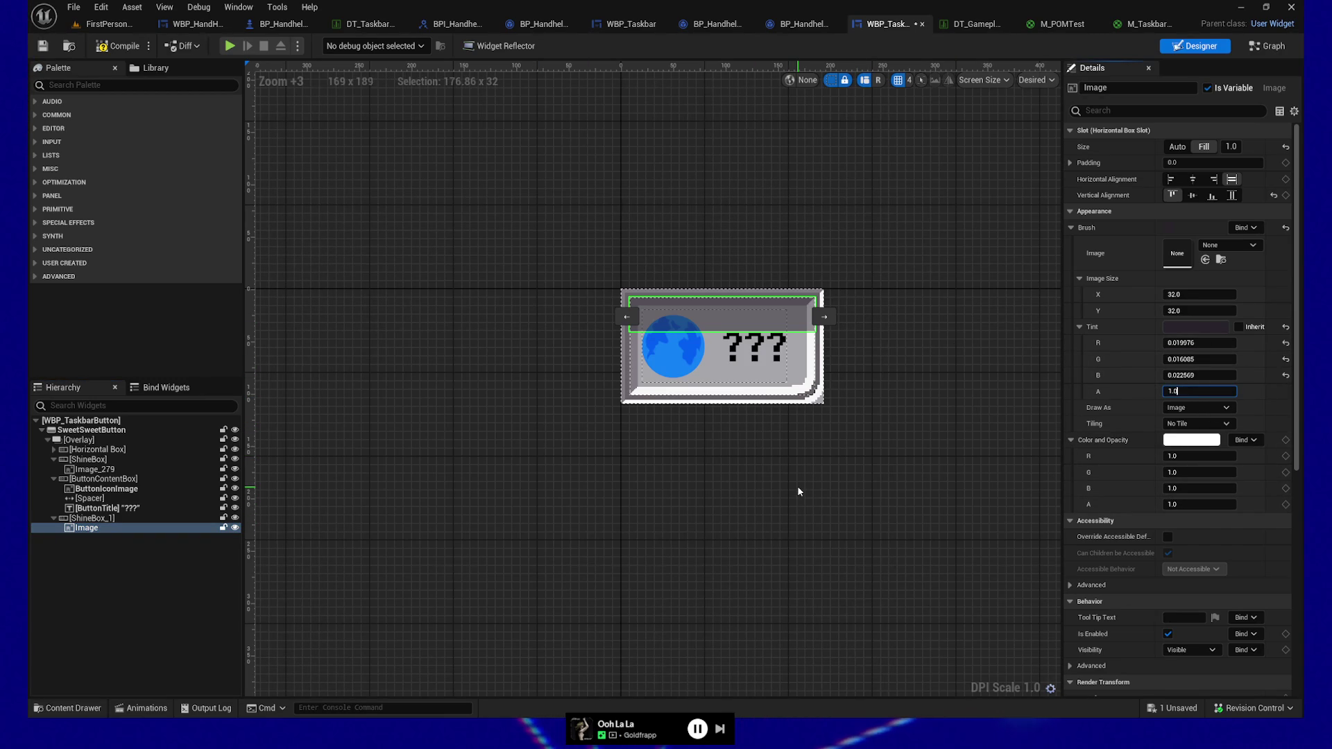
{"action": "scroll", "coordinate": [1179, 455], "scroll_direction": "down", "scroll_amount": 5}
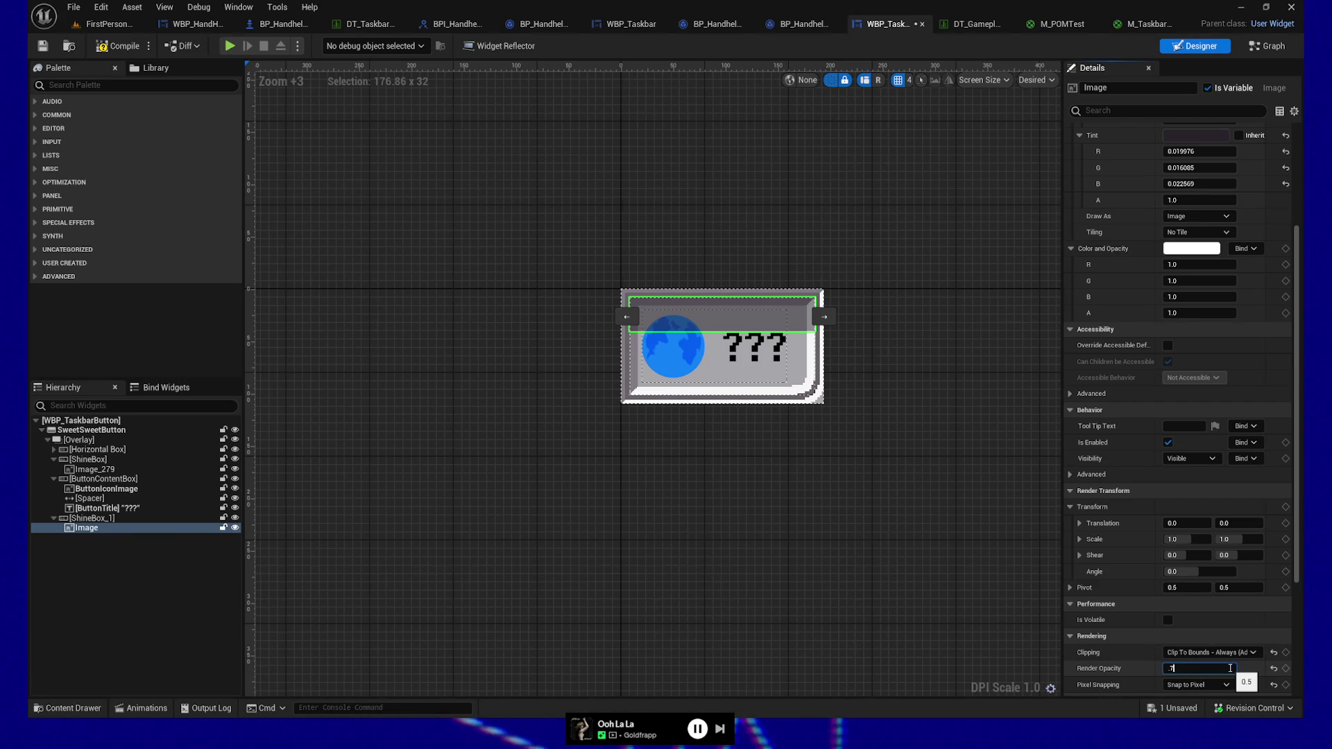
{"action": "type", "text": "0.75"}
{"action": "left_click", "coordinate": [401, 342]}
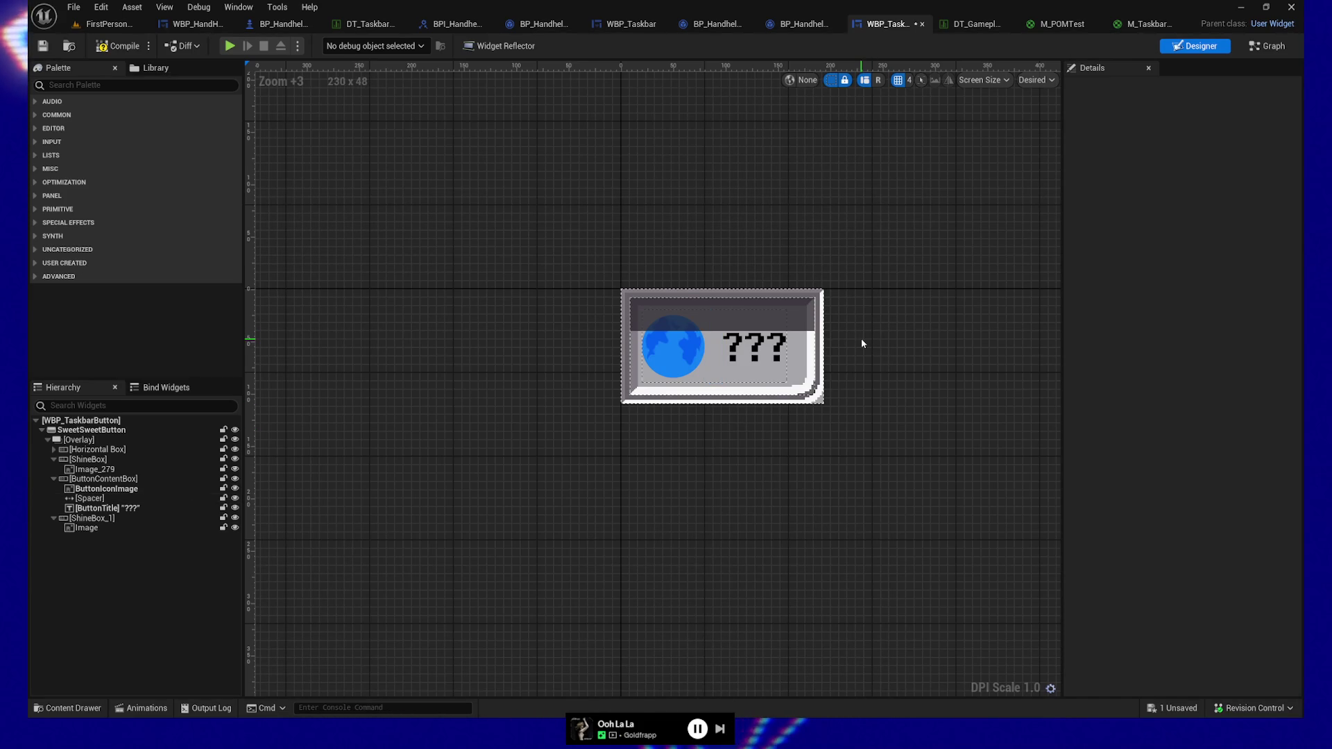
Rename ShineBox_1 to ShadowBox
{"action": "scroll", "coordinate": [795, 306], "scroll_direction": "up", "scroll_amount": 8}
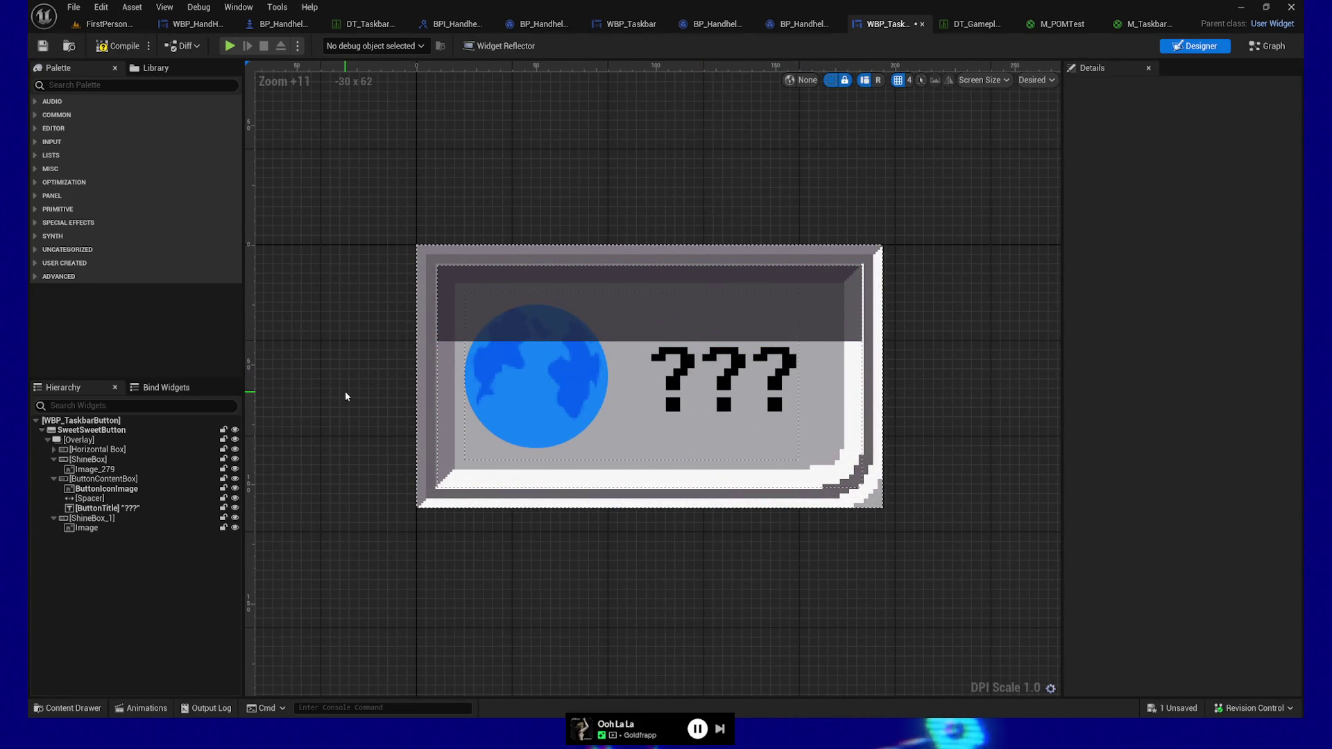
{"action": "left_click", "coordinate": [90, 519]}
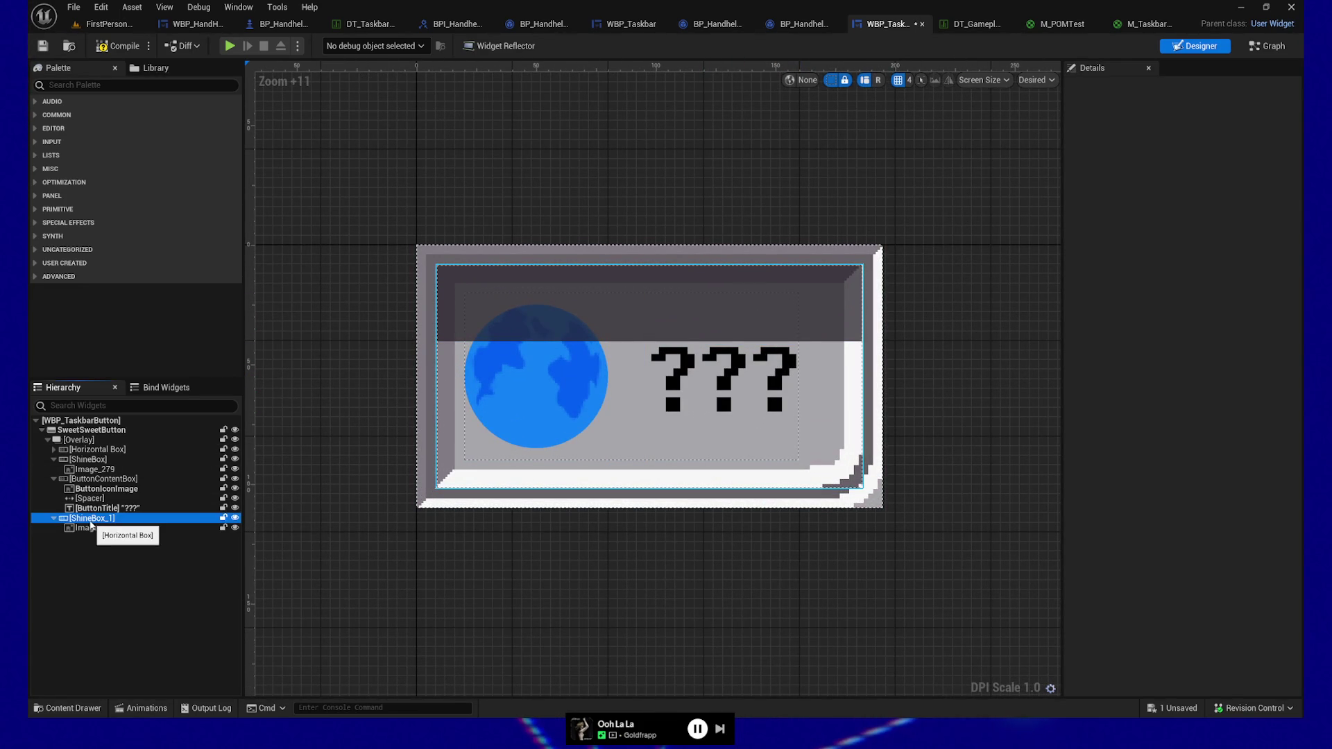
{"action": "left_click", "coordinate": [1131, 88]}
{"action": "type", "text": "ShadowBox"}
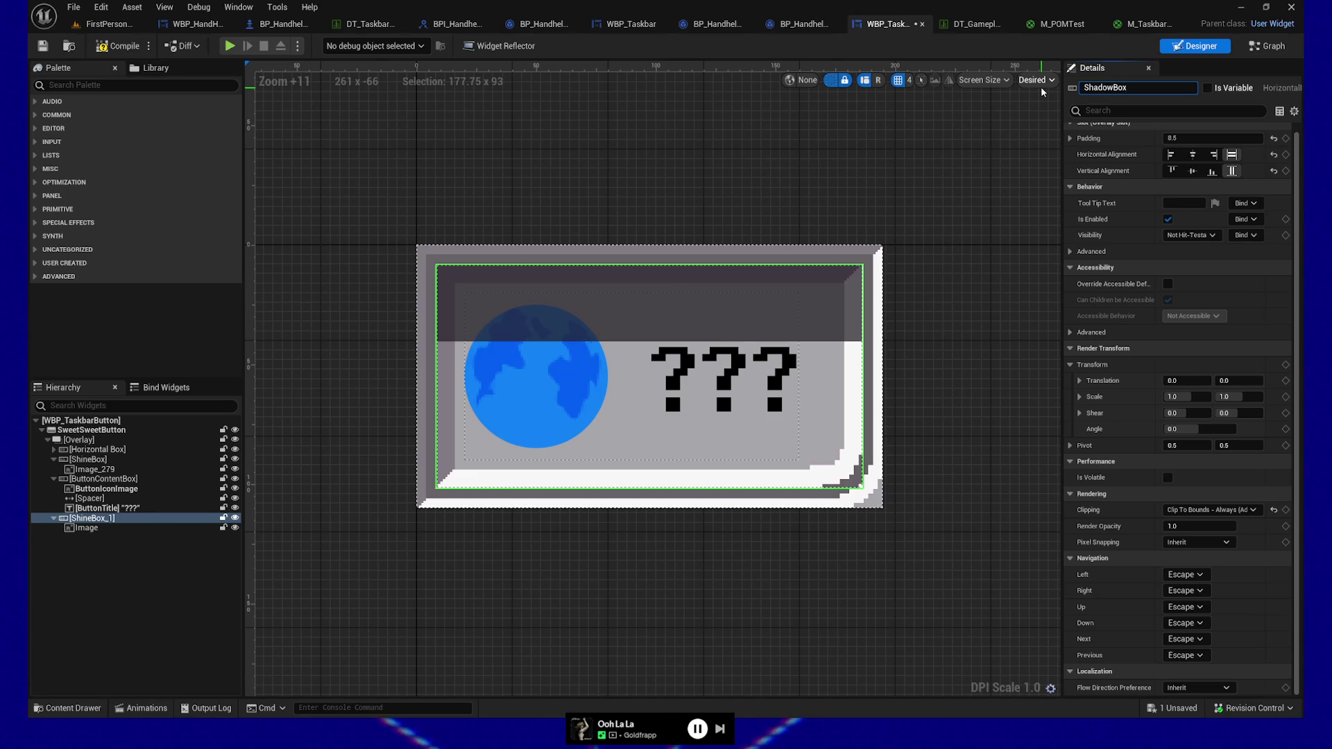
{"action": "key", "text": "Return"}
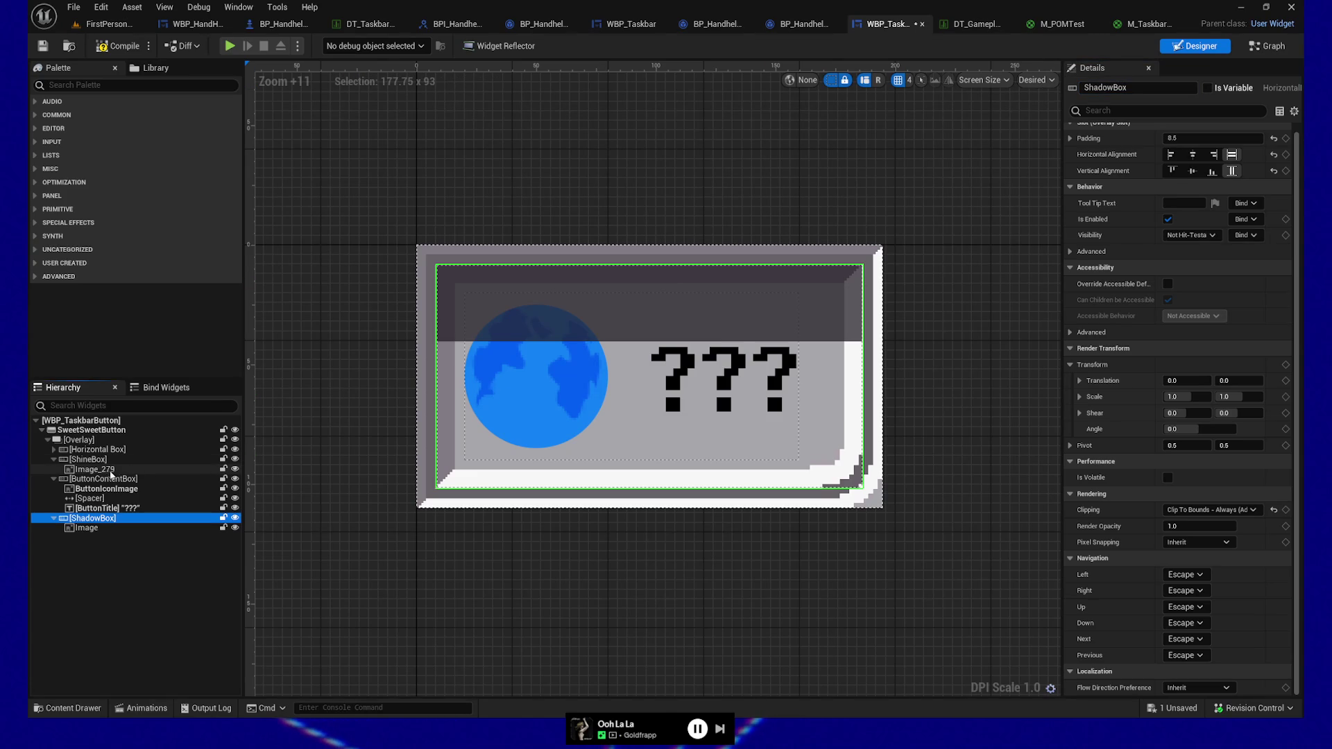
Rename Image_279 to ShineImage
{"action": "left_click", "coordinate": [111, 474]}
{"action": "left_click", "coordinate": [1137, 89]}
{"action": "double_click", "coordinate": [1137, 89]}
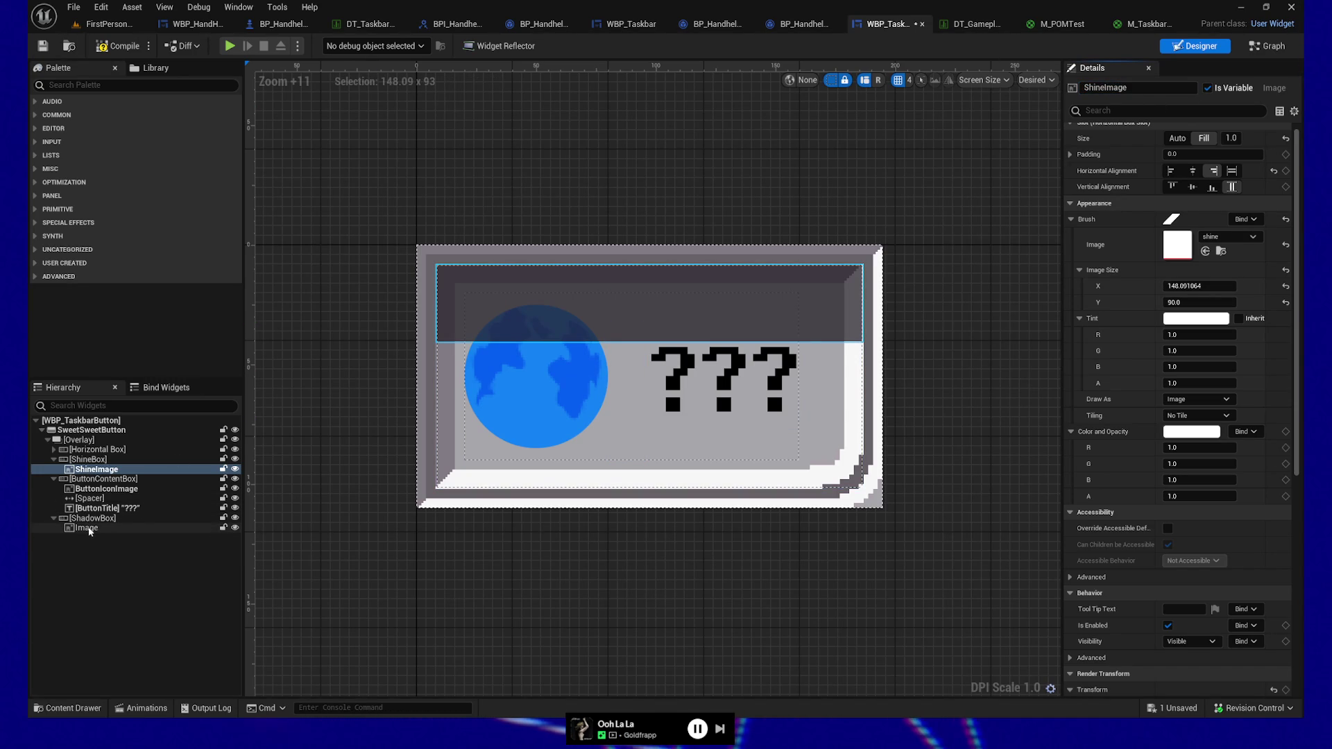
Rename the Image inside ShadowBox to ShadowImage
{"action": "left_click", "coordinate": [89, 530]}
{"action": "left_click", "coordinate": [1140, 87]}
{"action": "type", "text": "ShadowImage"}
{"action": "key", "text": "Return"}
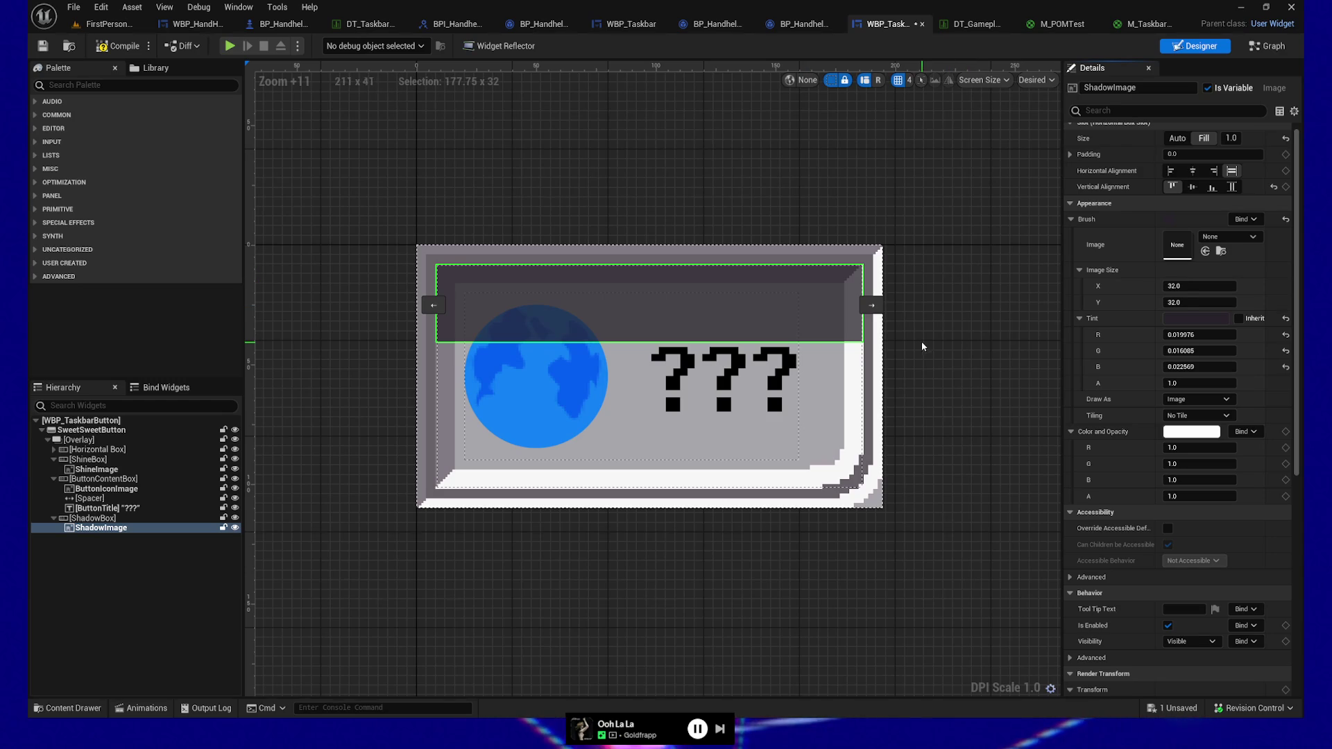
Select ShadowBox and pan the canvas to frame the whole button
{"action": "scroll", "coordinate": [543, 347], "scroll_direction": "up", "scroll_amount": 5}
{"action": "scroll", "coordinate": [826, 335], "scroll_direction": "down", "scroll_amount": 1}
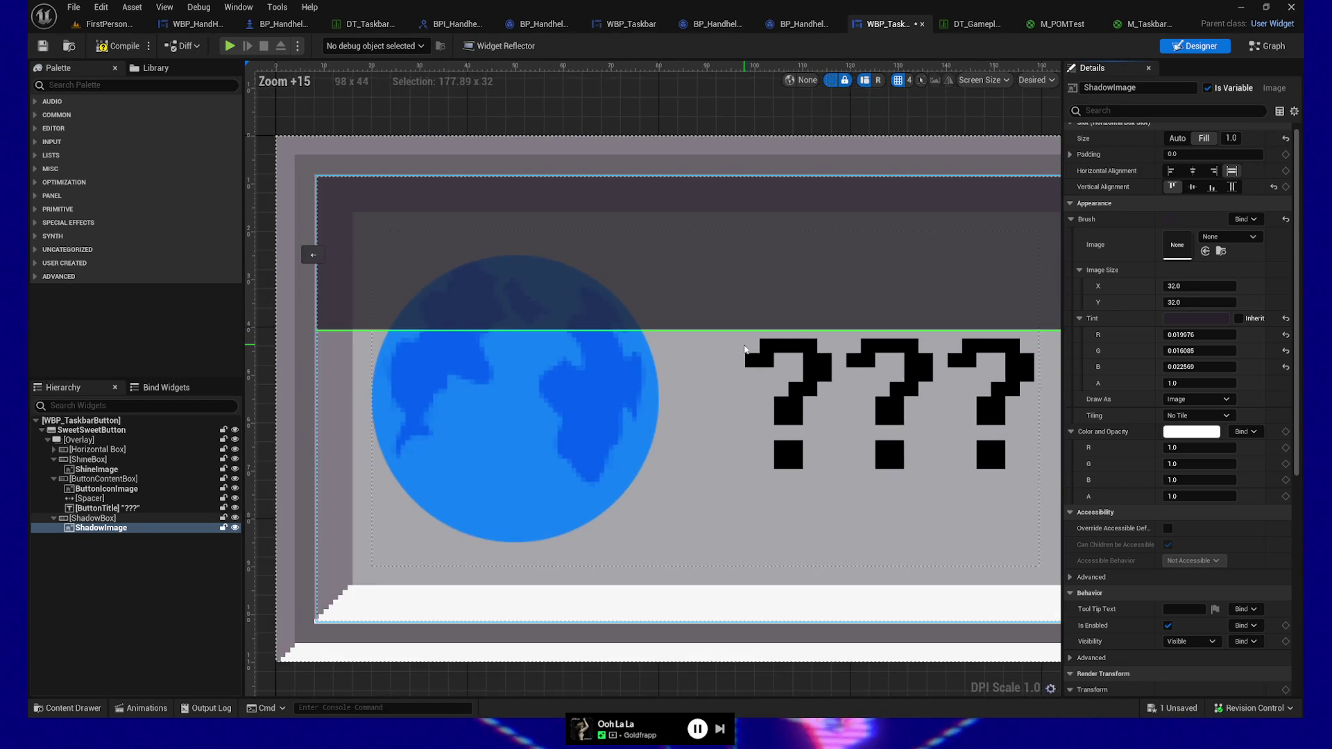
{"action": "left_click", "coordinate": [92, 519]}
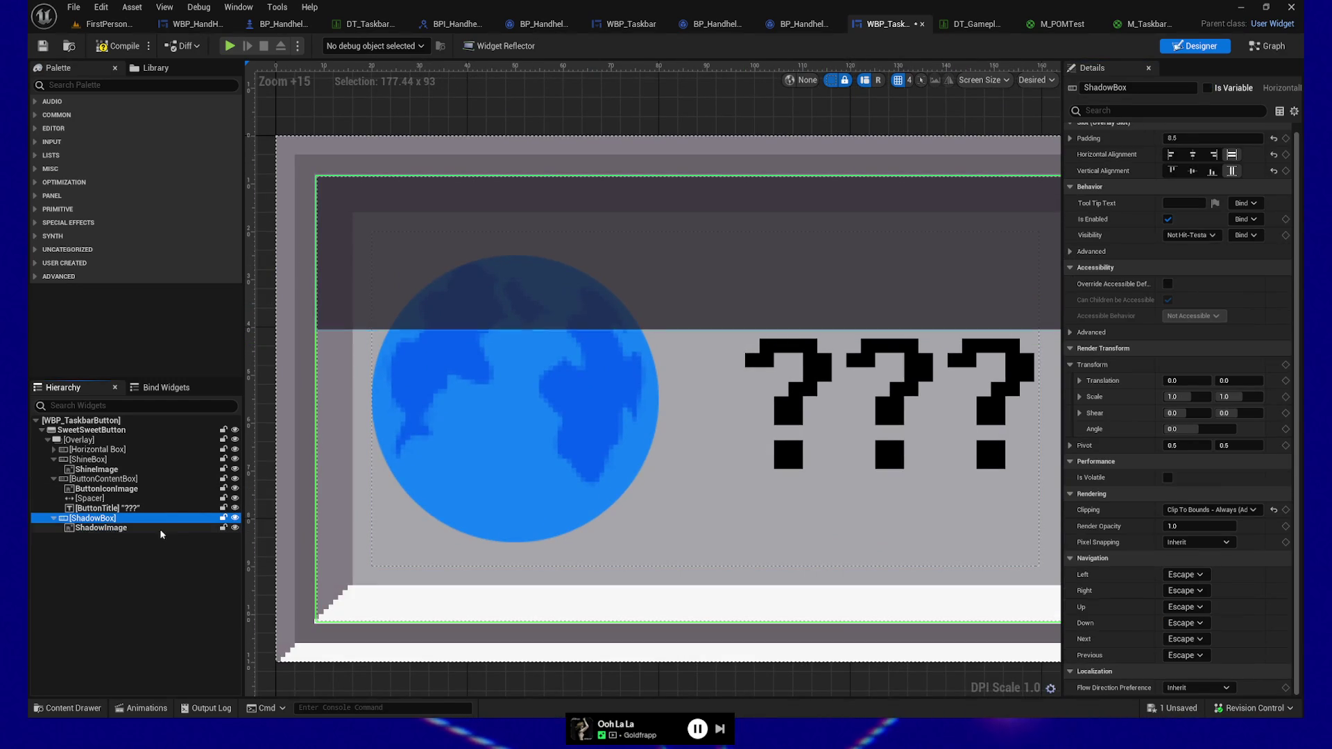
{"action": "left_click_drag", "start_coordinate": [444, 701], "coordinate": [516, 679]}
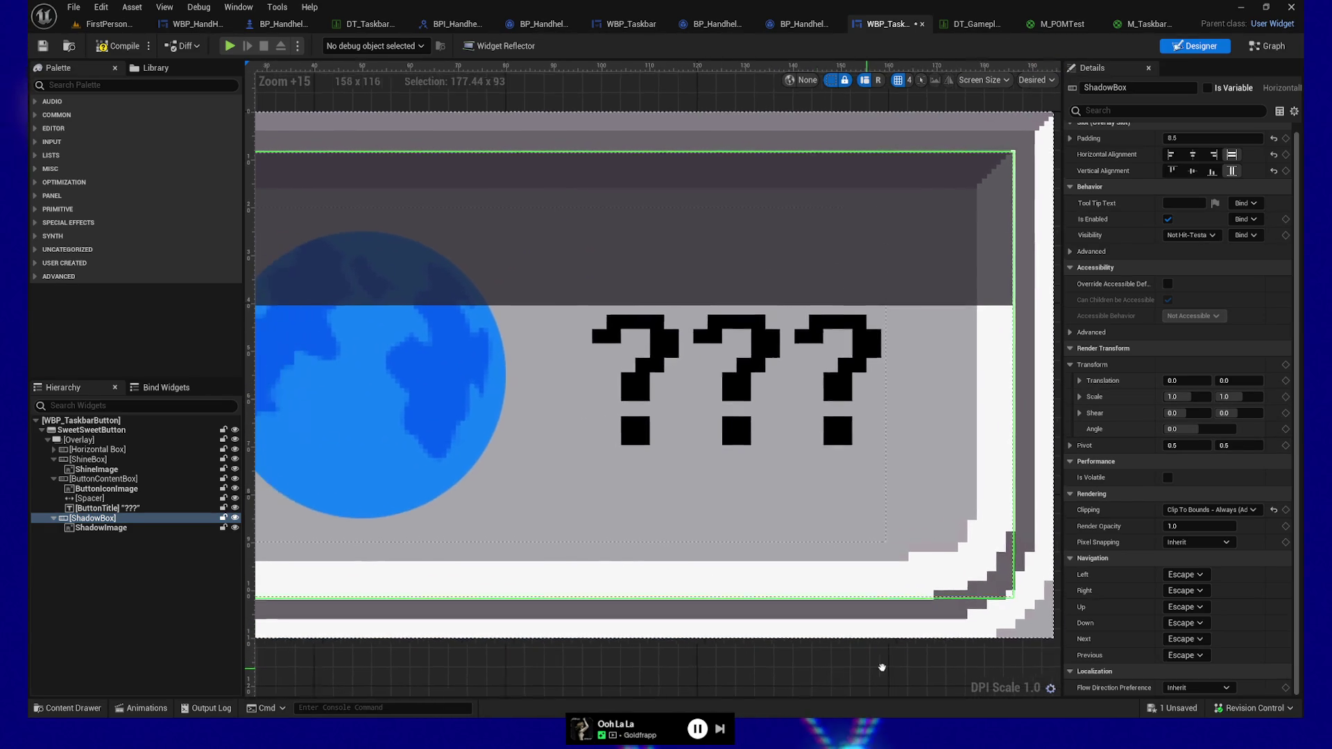
{"action": "left_click_drag", "start_coordinate": [610, 669], "coordinate": [935, 664]}
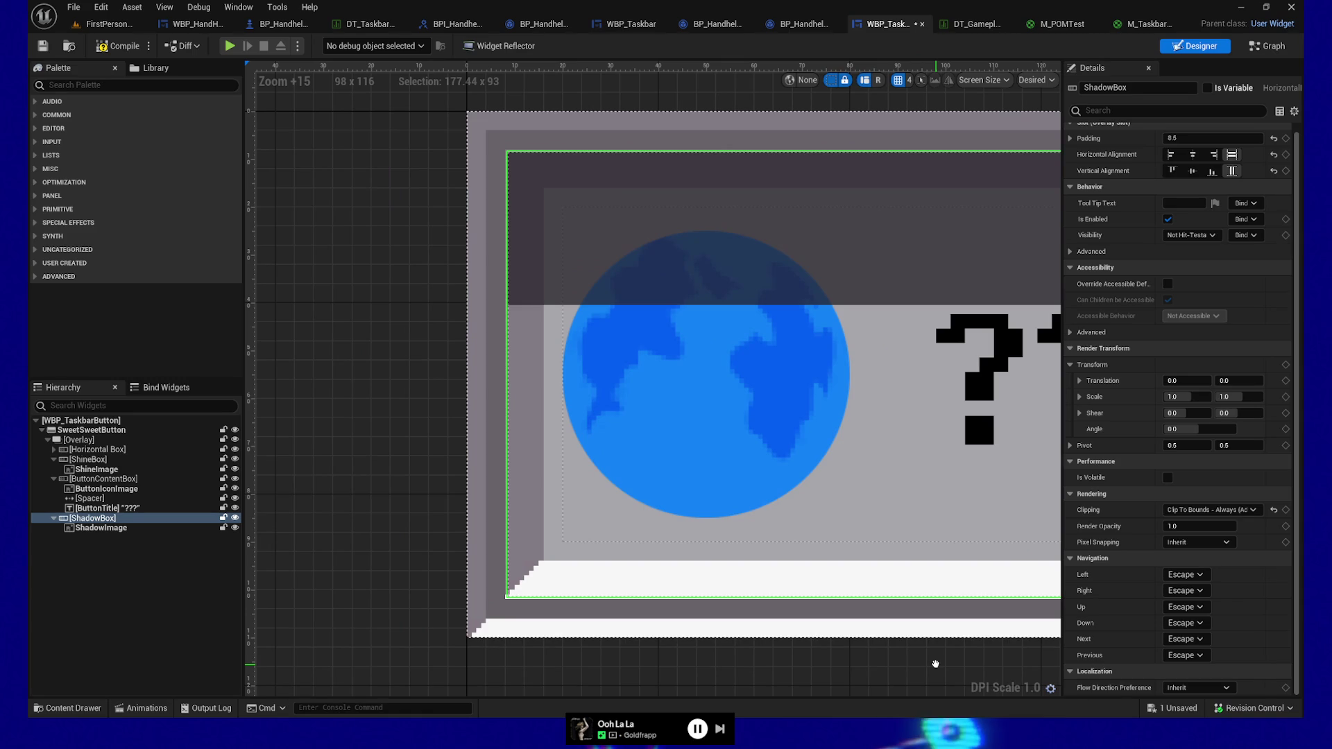
Try ShadowBox padding values 8.0 and 8.75, settling on 8.4
{"action": "left_click", "coordinate": [1193, 139]}
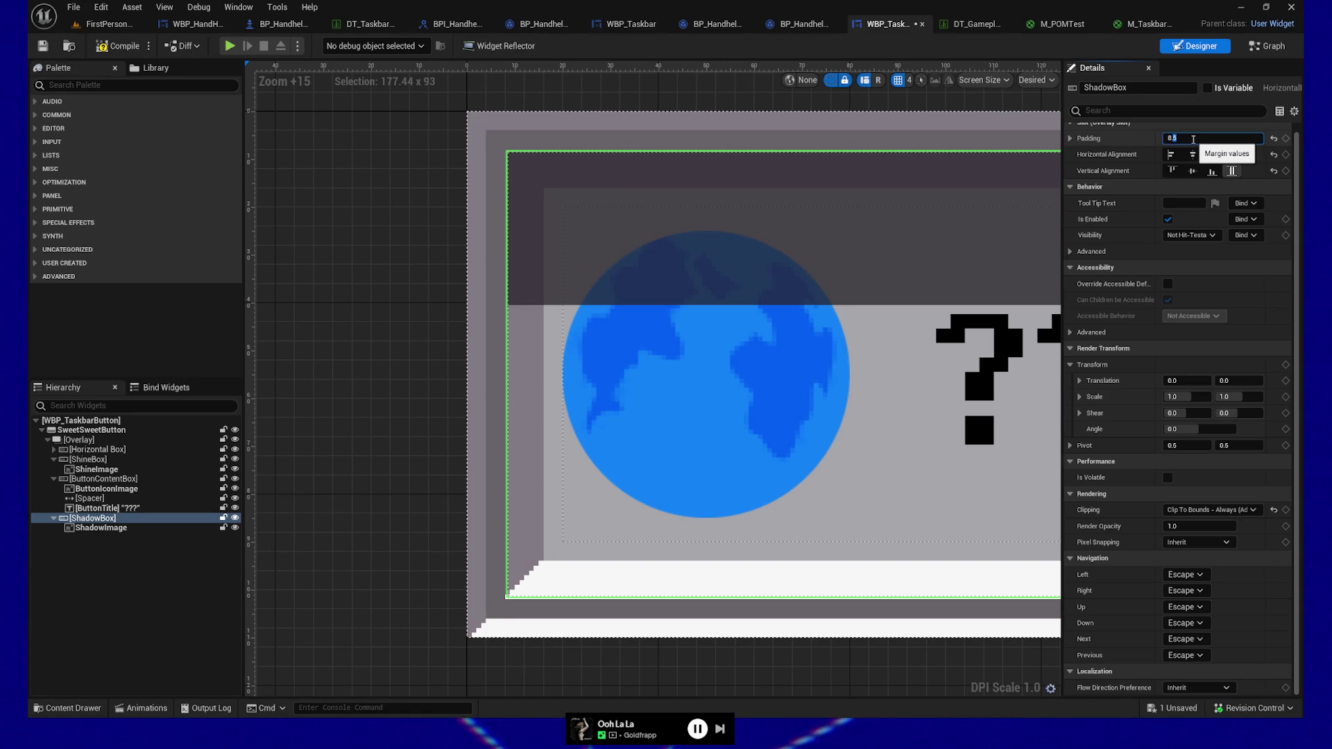
{"action": "key", "text": "Return"}
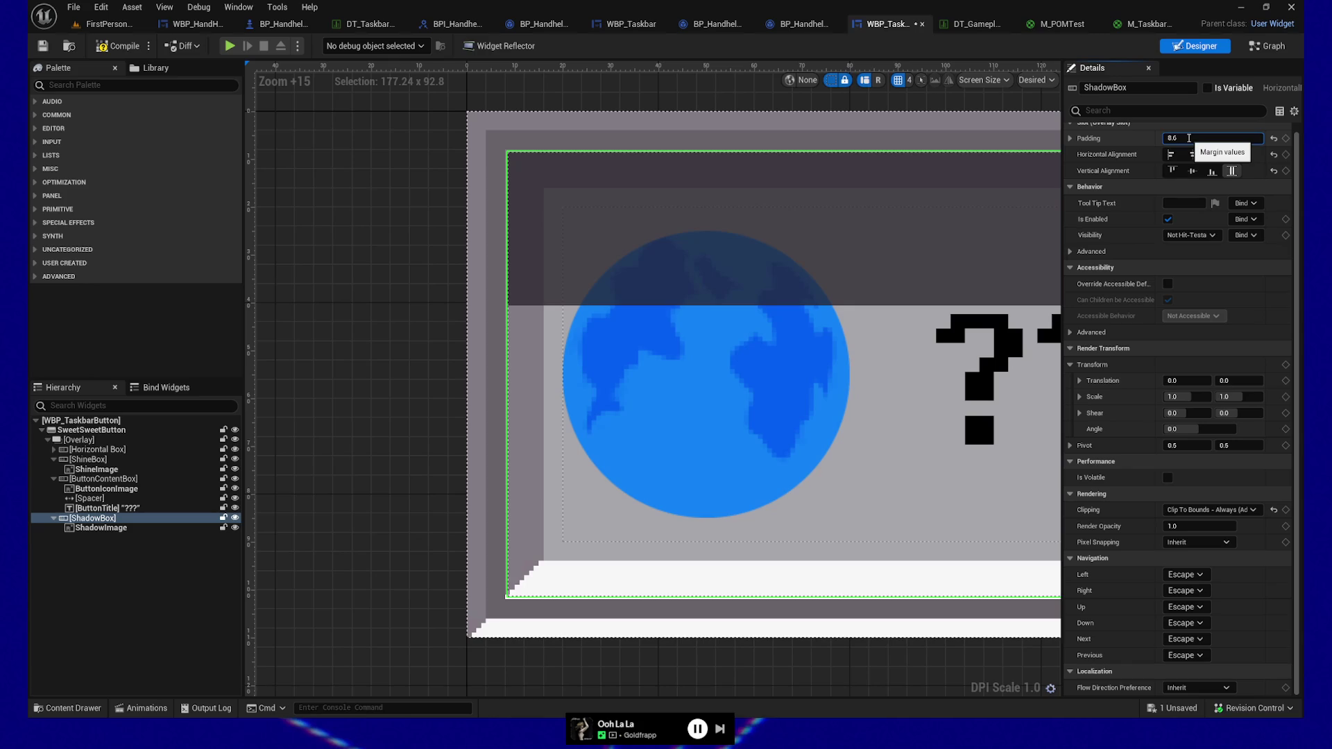
{"action": "type", "text": "8.75"}
{"action": "key", "text": "Return"}
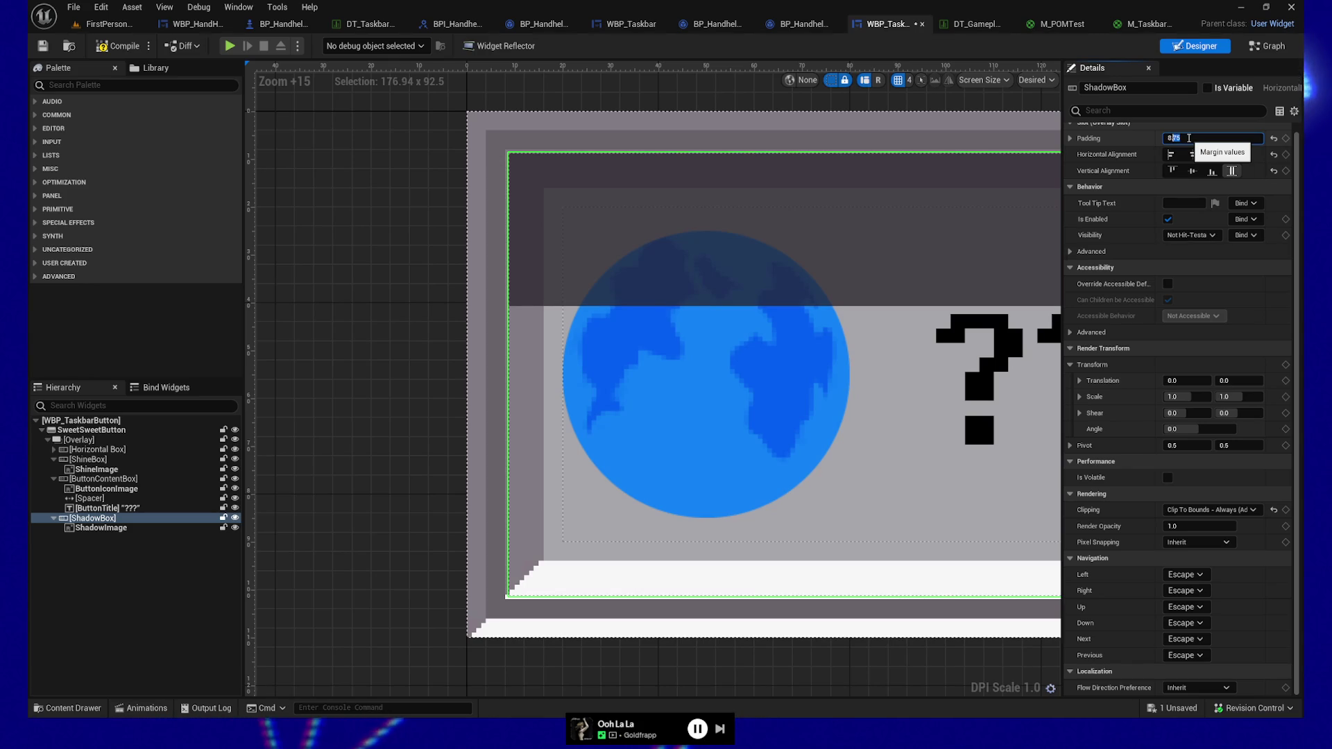
{"action": "type", "text": "8.4"}
{"action": "key", "text": "Return"}
{"action": "left_click", "coordinate": [1188, 138]}
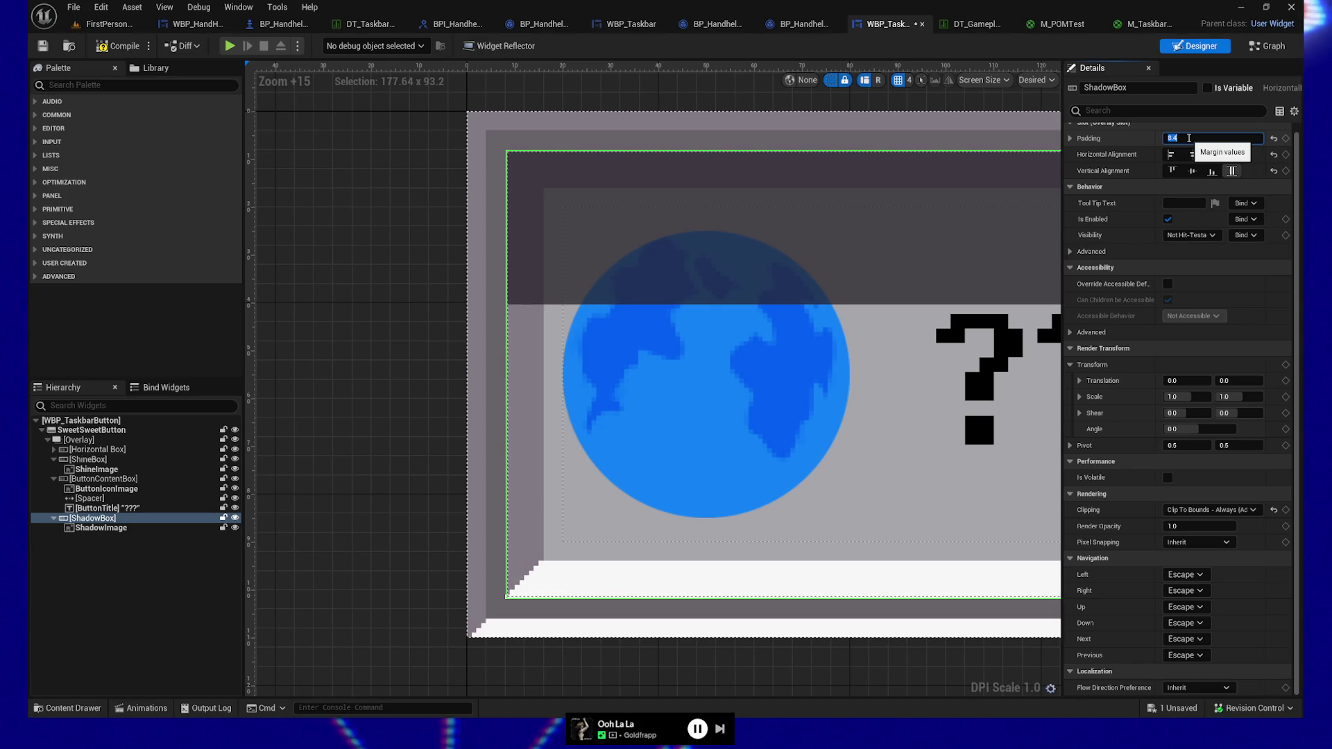